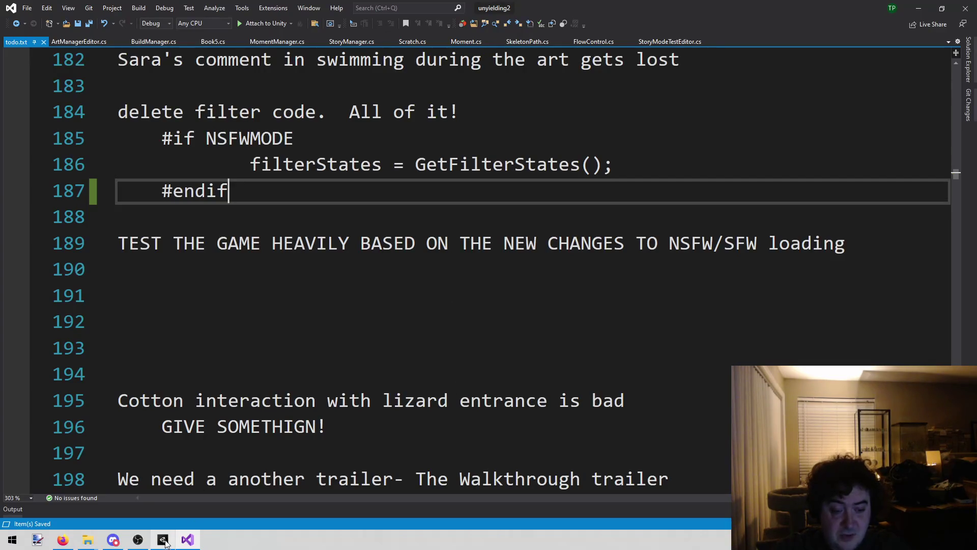
Switch from Visual Studio's todo.txt to the Unity editor for the unyielding2 project
left_click(164, 541)
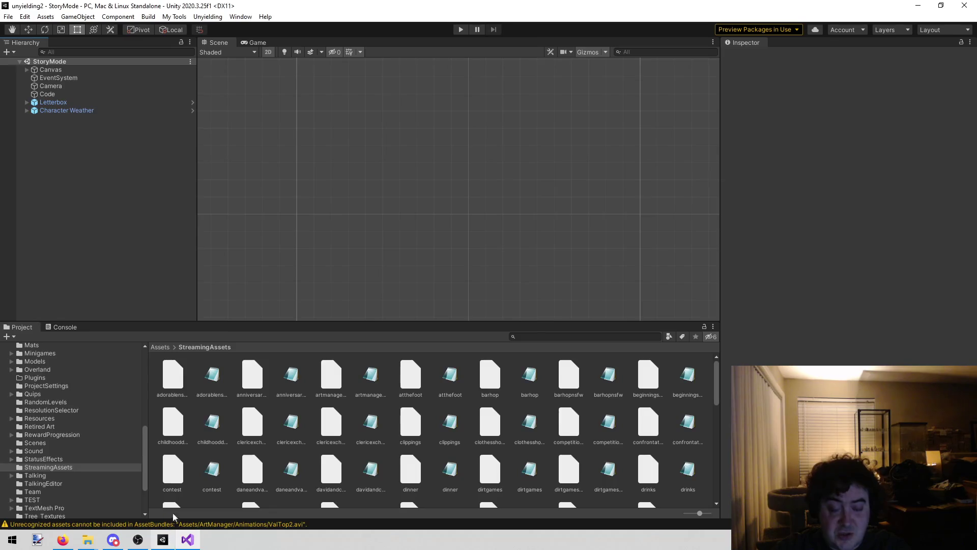
left_click(174, 17)
mouse_move(205, 14)
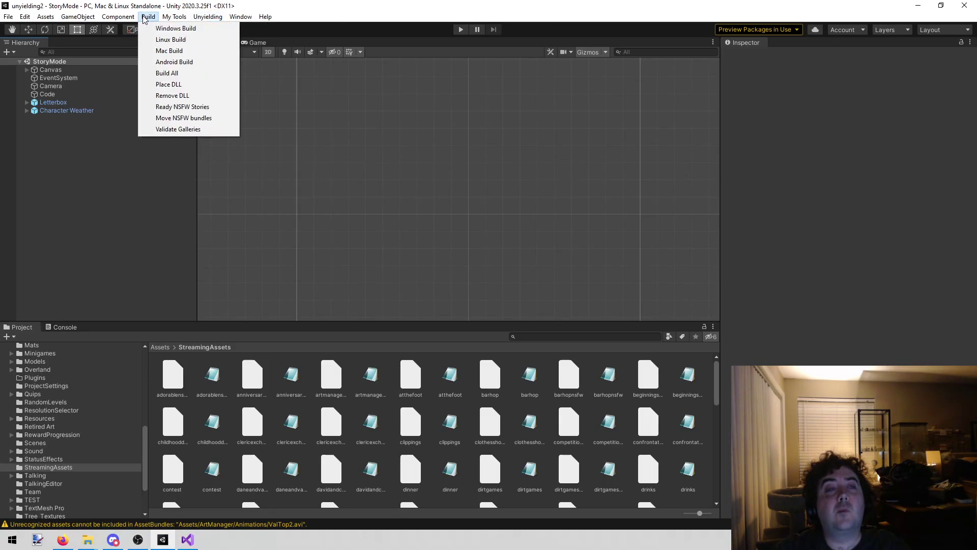
left_click(120, 203)
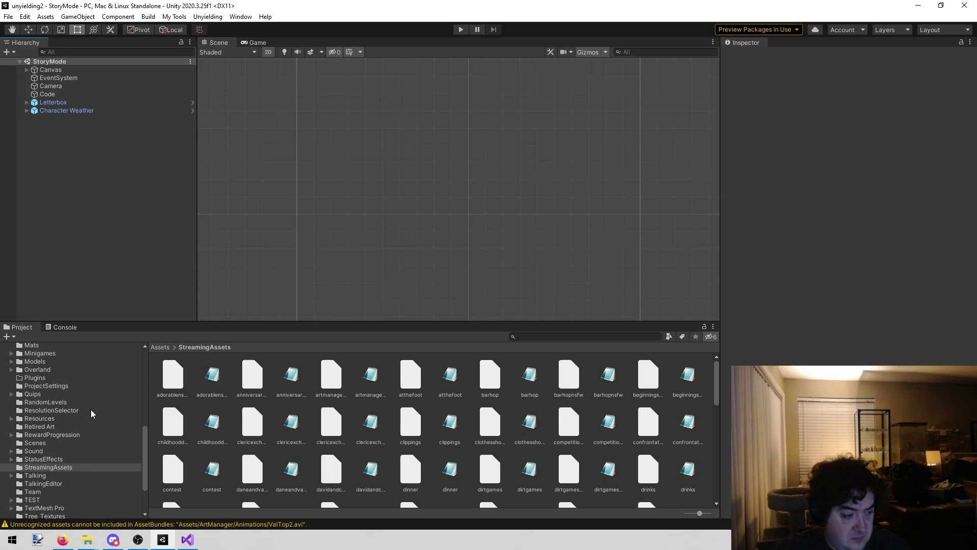
scroll(91, 409, "up", 10)
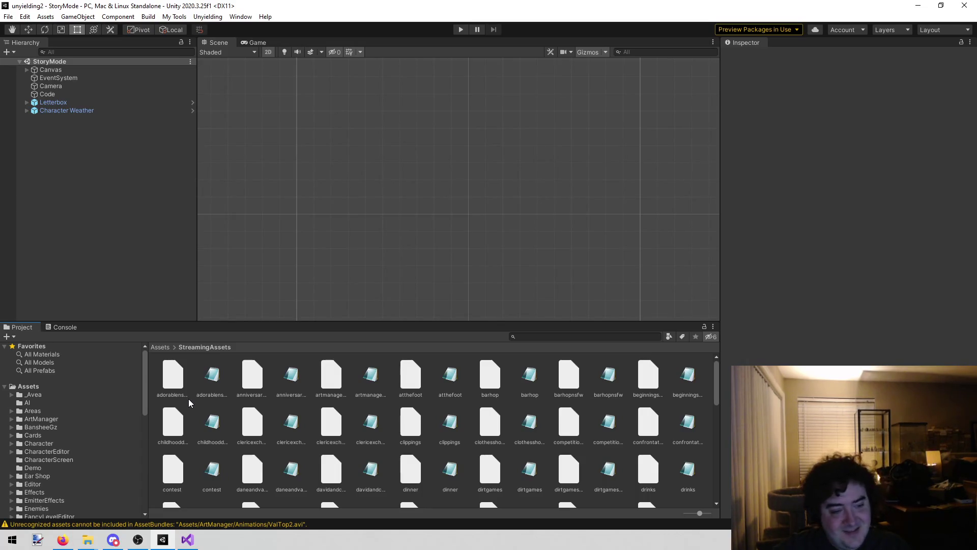
Browse the AI, Areas and ArtManager folders, then open ArtManager's Sprites folder
left_click(91, 420)
left_click(51, 406)
left_click(48, 411)
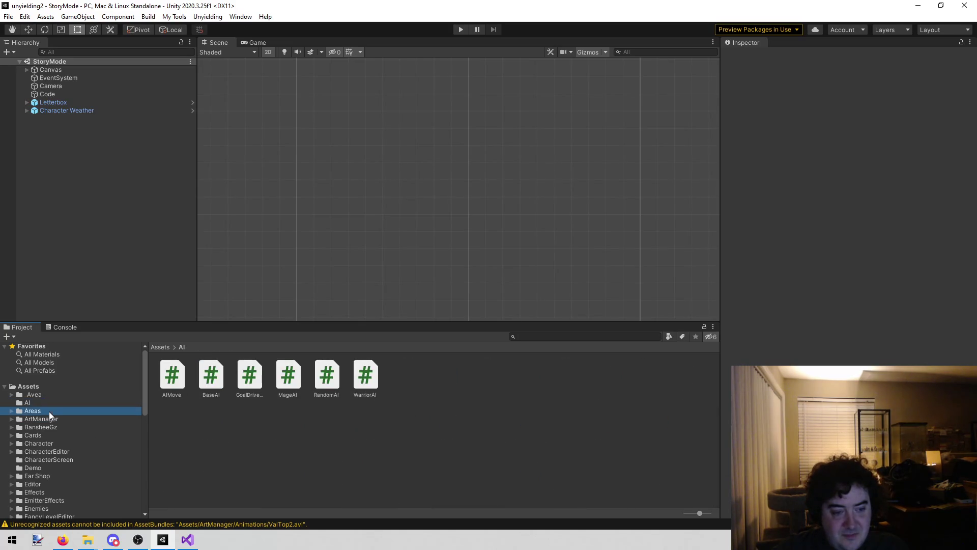
left_click(45, 419)
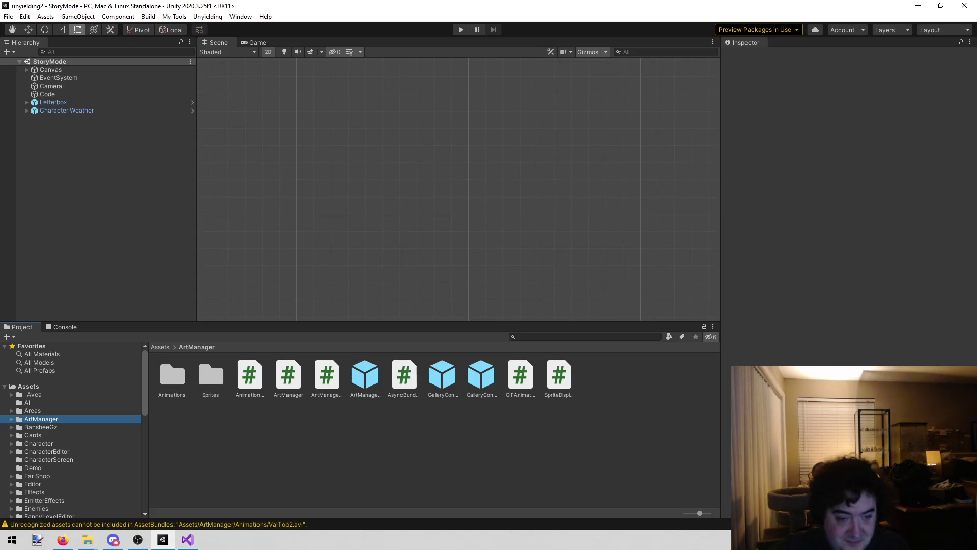
left_click(347, 468)
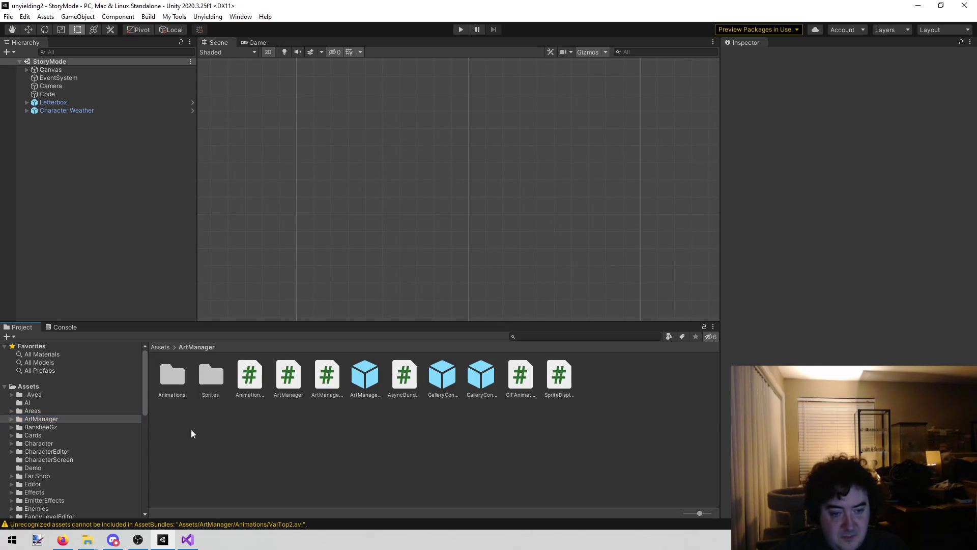
double_click(205, 376)
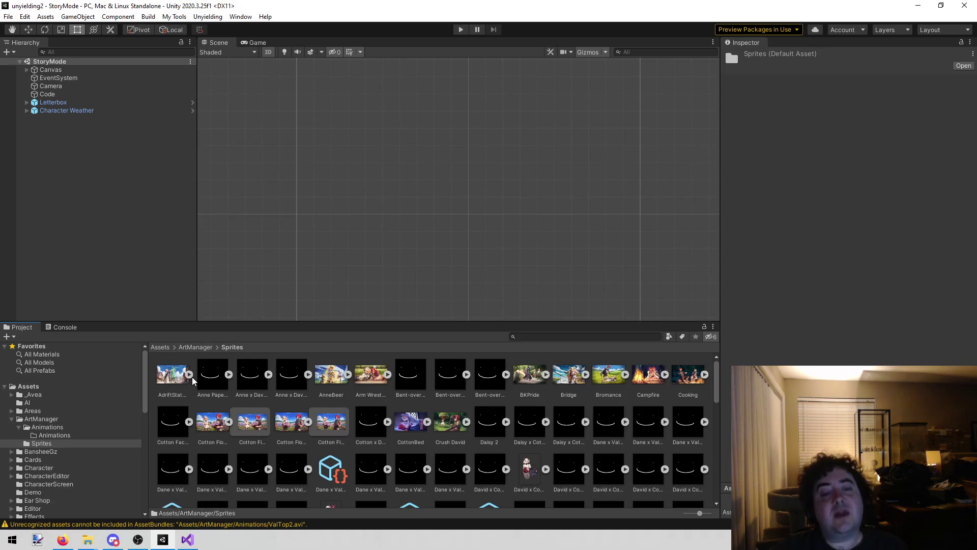
Inspect the Anne Papers and Cotton Flowers sprites, then open Cotton Flowers 1 and 2 in the image viewer
left_click(206, 385)
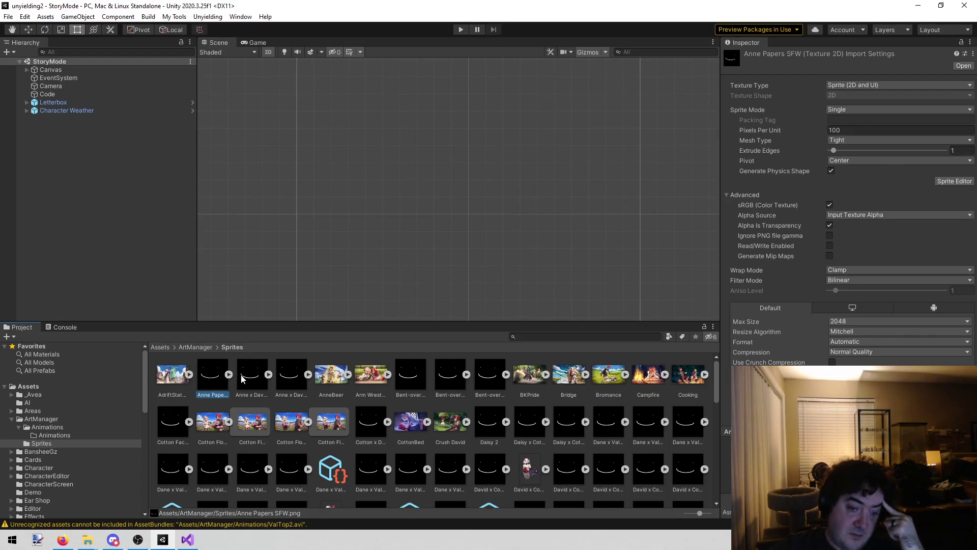
left_click(228, 422)
left_click(210, 412)
left_click(273, 423)
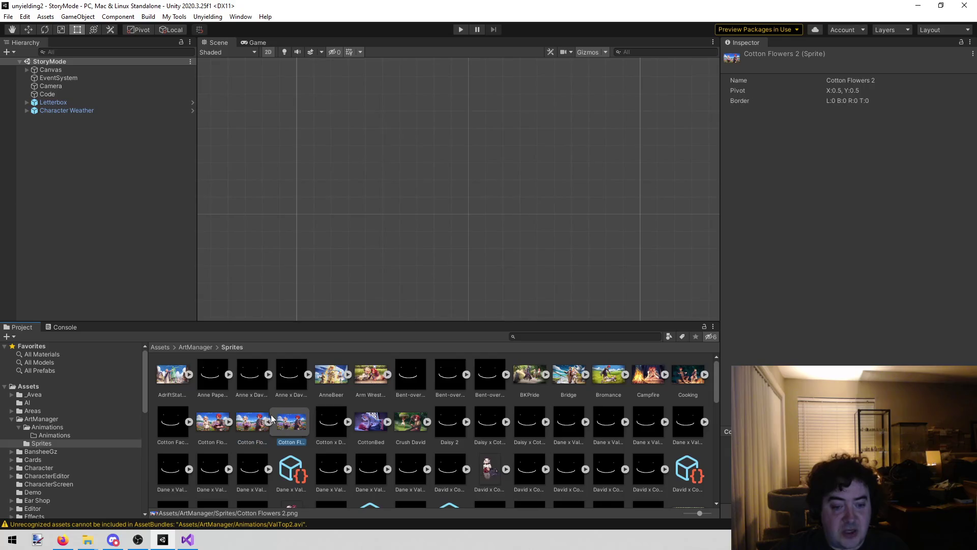
left_click(267, 425)
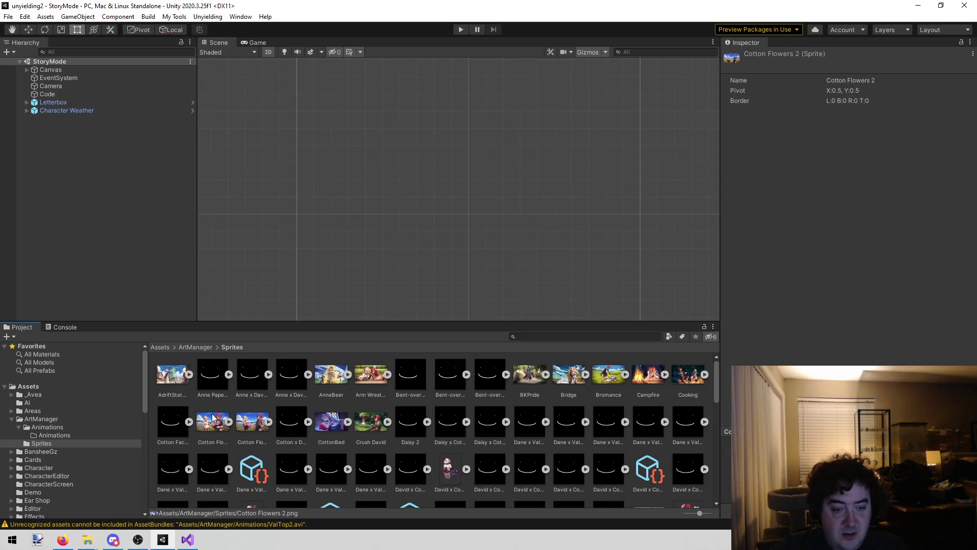
left_click(214, 418)
left_click(242, 424)
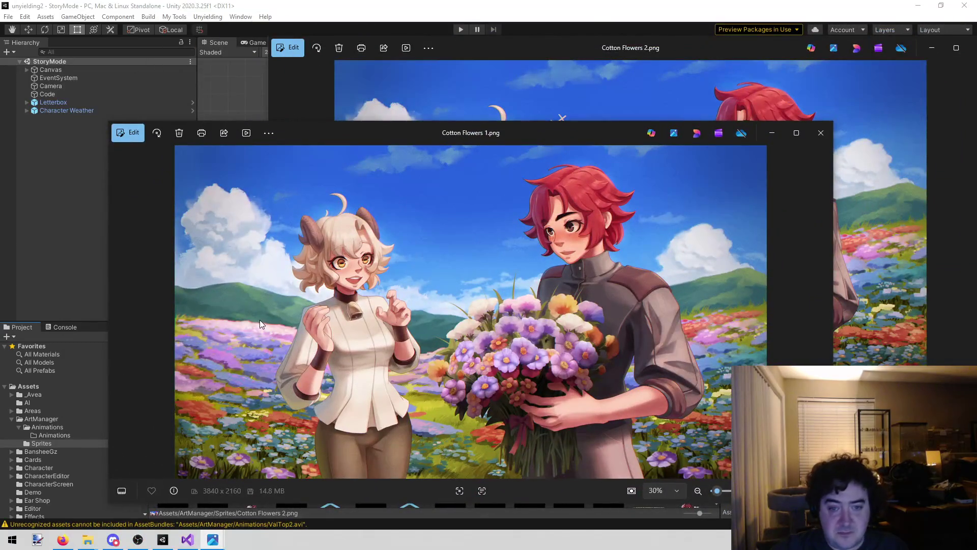
Close the Cotton Flowers 1 and Cotton Flowers 2 image viewer windows
left_click(820, 132)
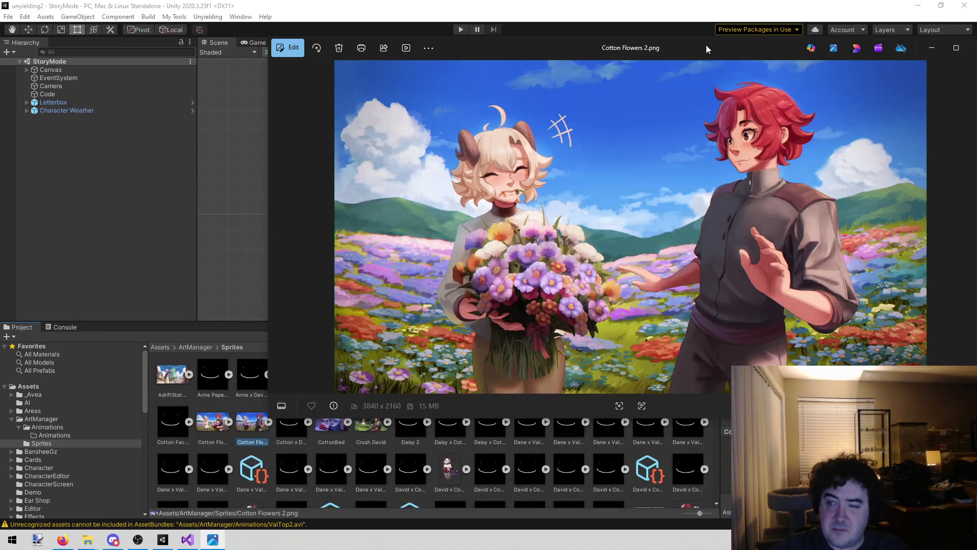
left_click_drag(707, 45, 567, 74)
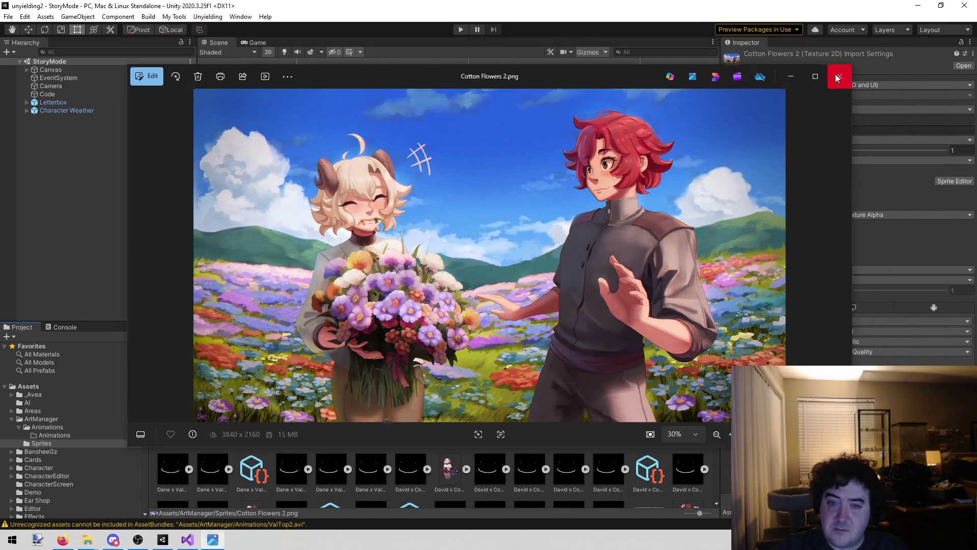
left_click(845, 73)
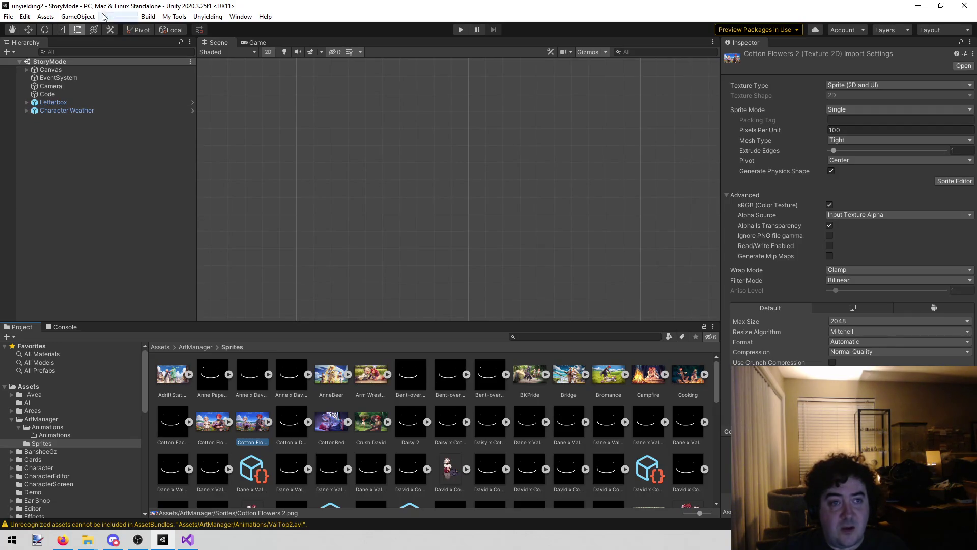
left_click(148, 16)
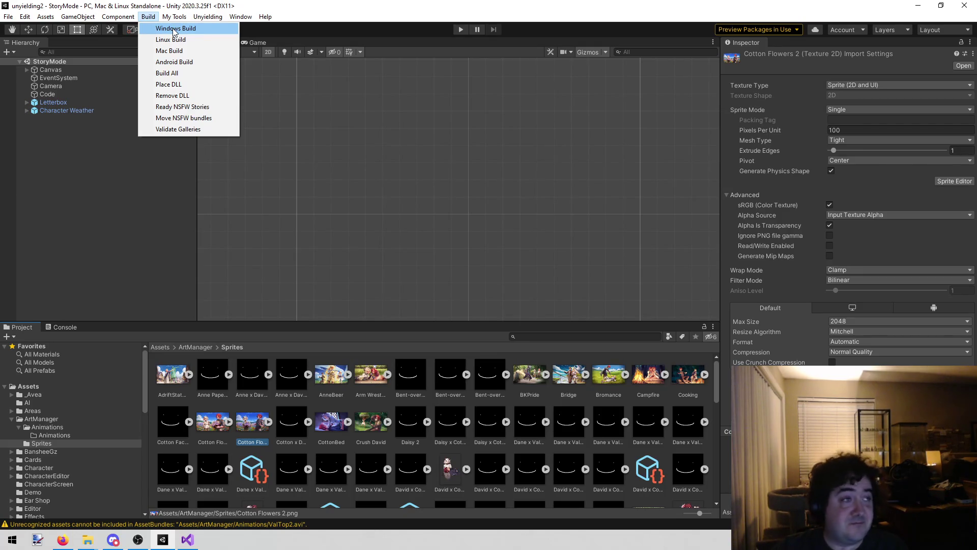
left_click(116, 300)
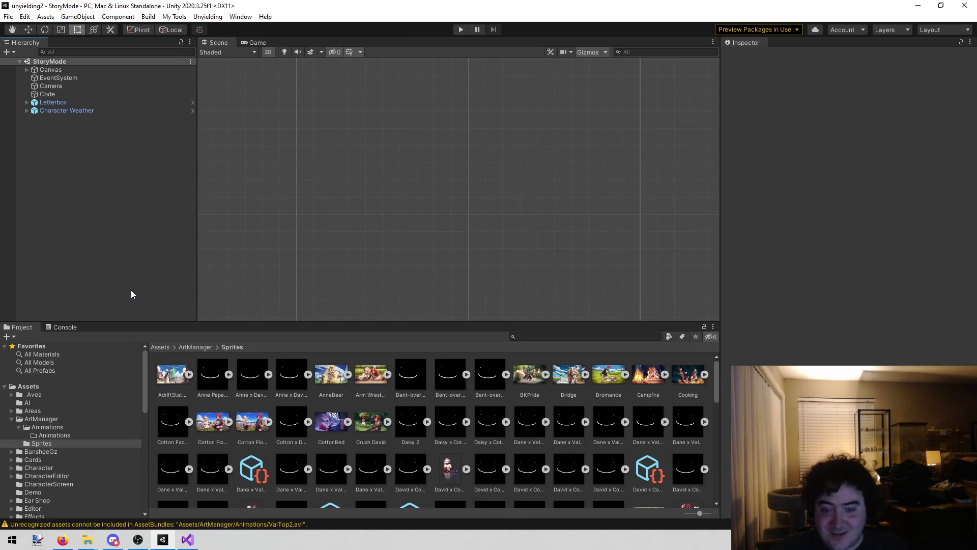
Scroll the Sprites grid and preview the Crush David artwork in the image viewer
scroll(461, 407, "down", 15)
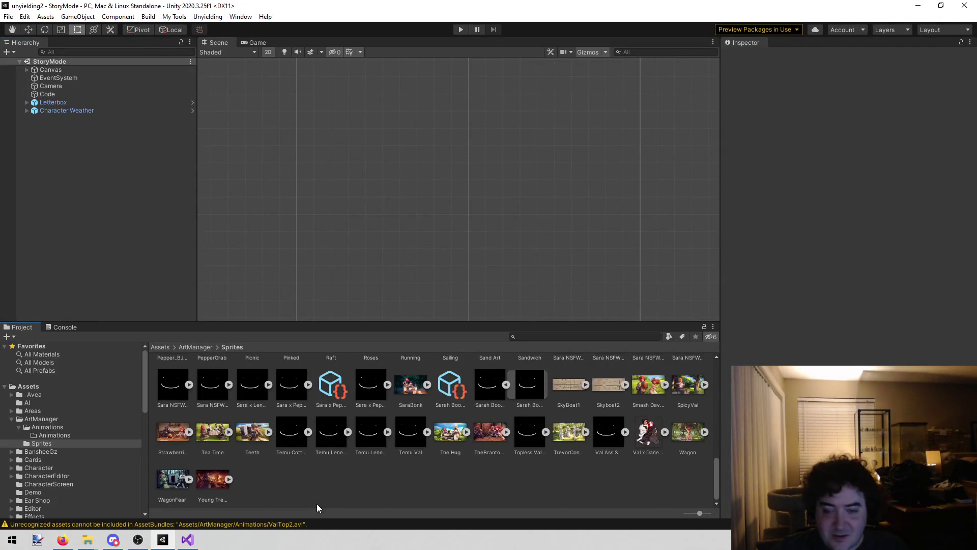
scroll(316, 503, "up", 15)
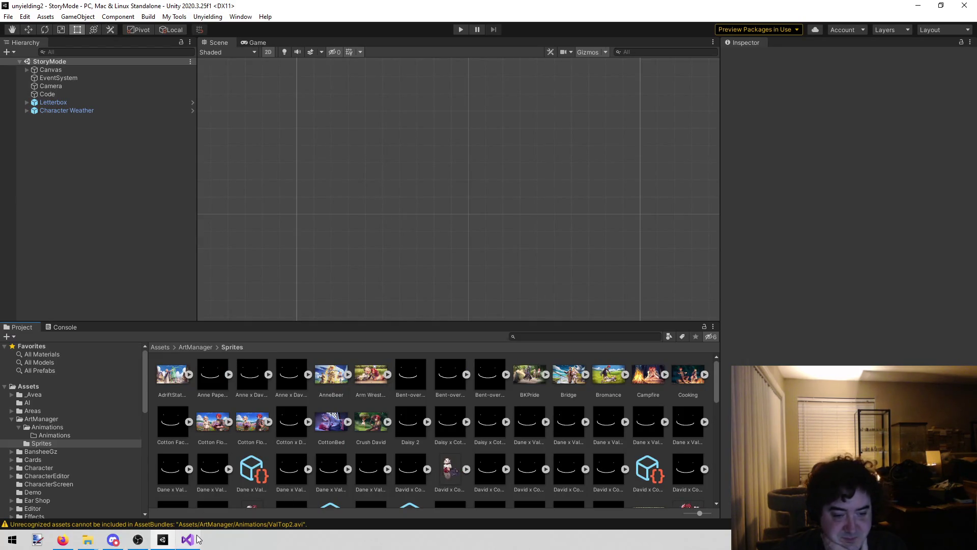
mouse_move(189, 545)
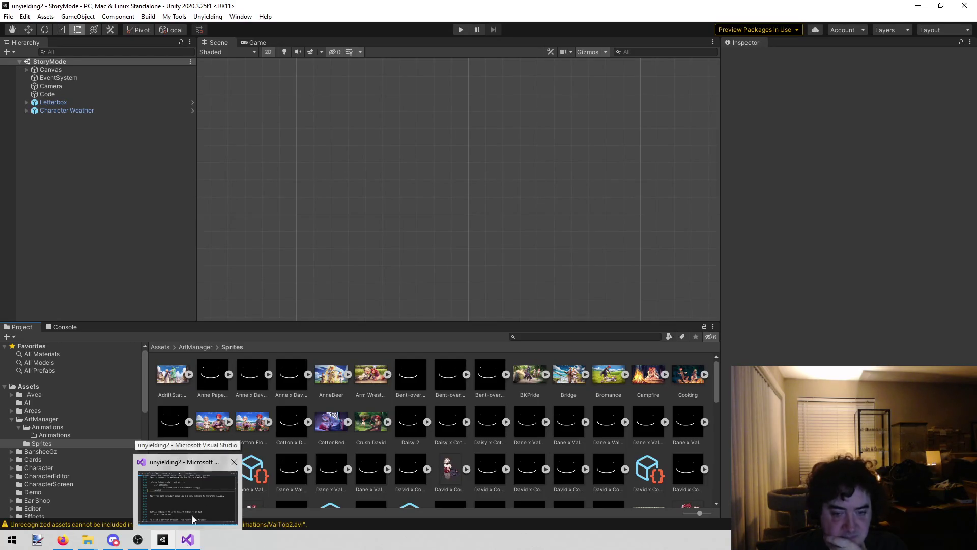
double_click(369, 420)
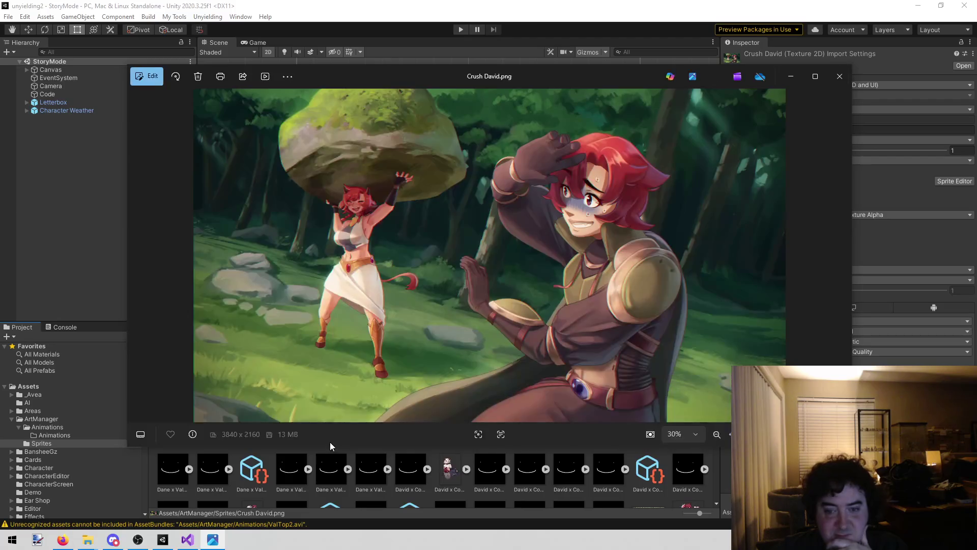
left_click(840, 77)
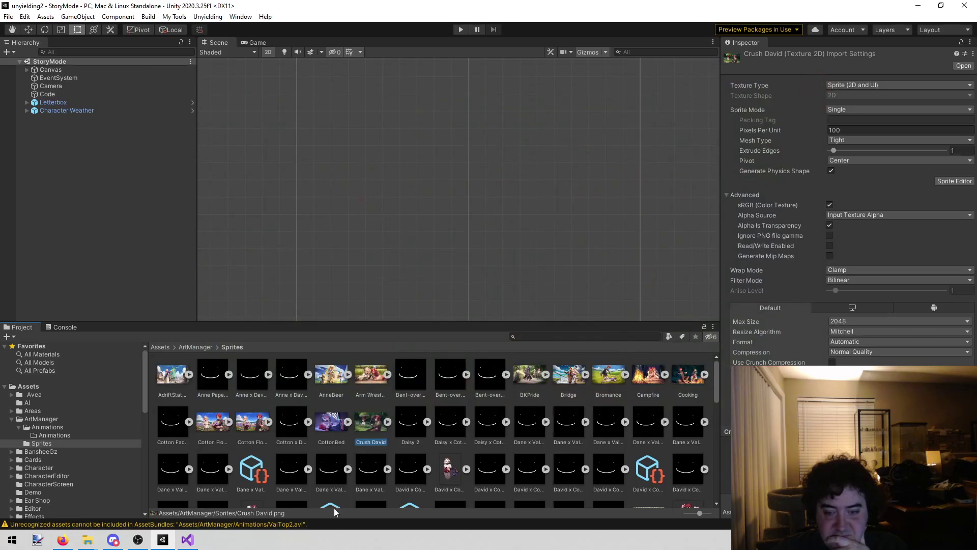
Scroll further down and preview the First Tower artwork
scroll(432, 449, "down", 1)
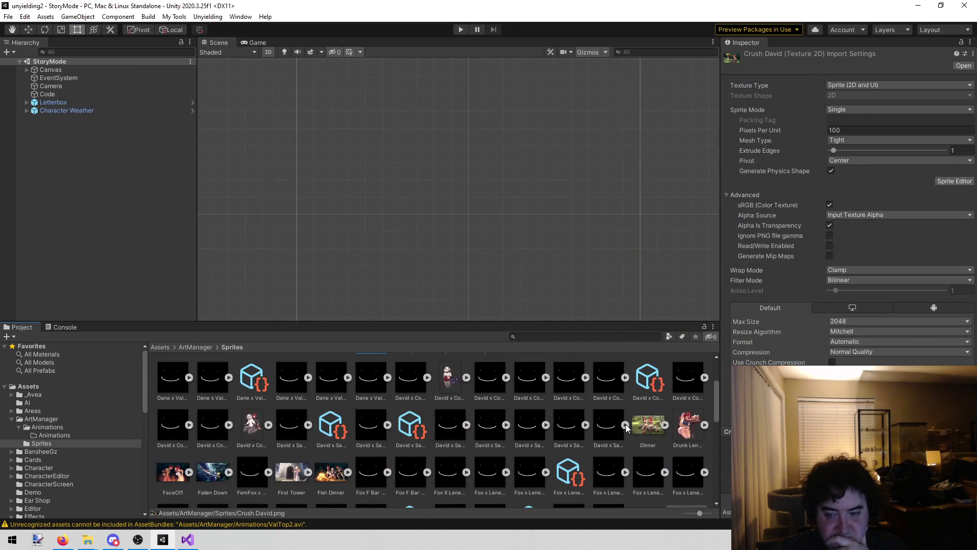
scroll(649, 430, "down", 2)
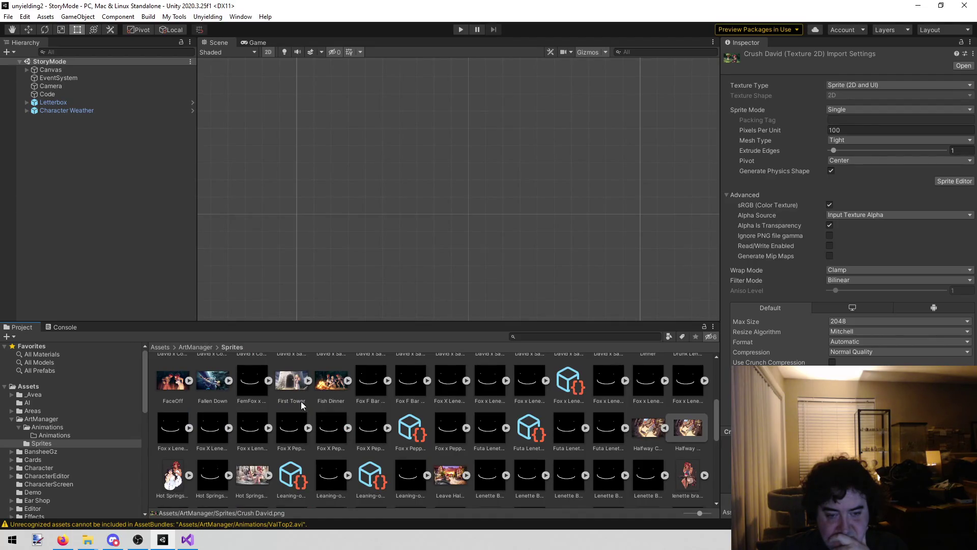
double_click(294, 379)
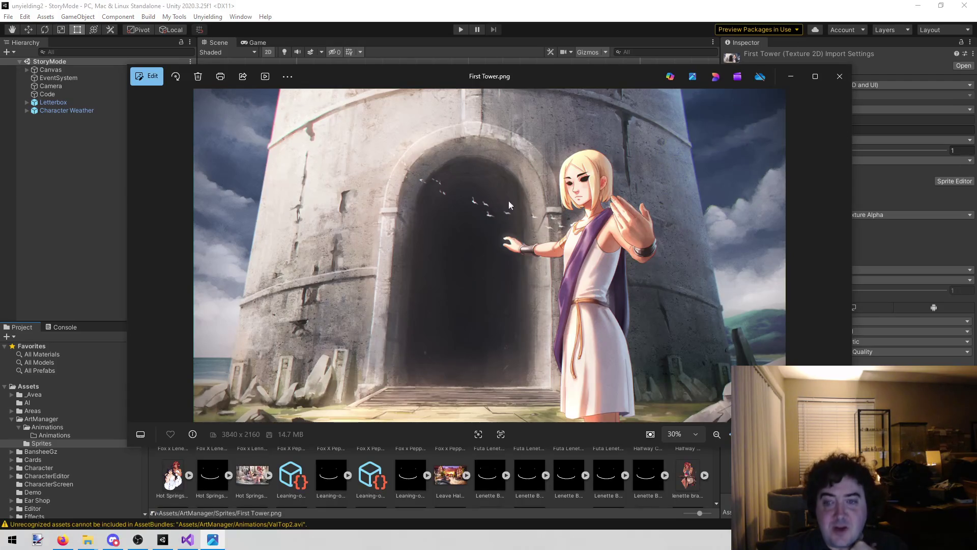
left_click(832, 87)
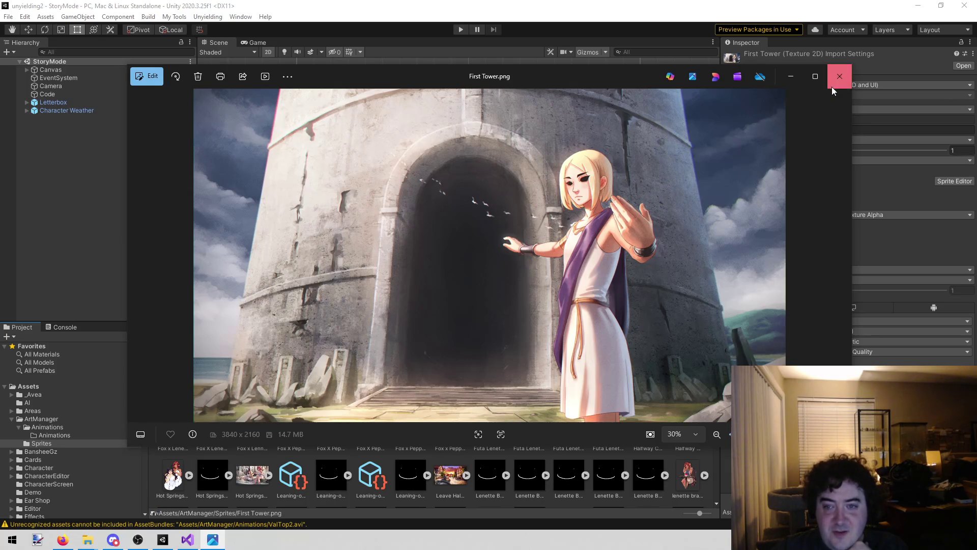
Preview the Measurements artwork, then bring Visual Studio's todo list to the front
scroll(509, 416, "down", 5)
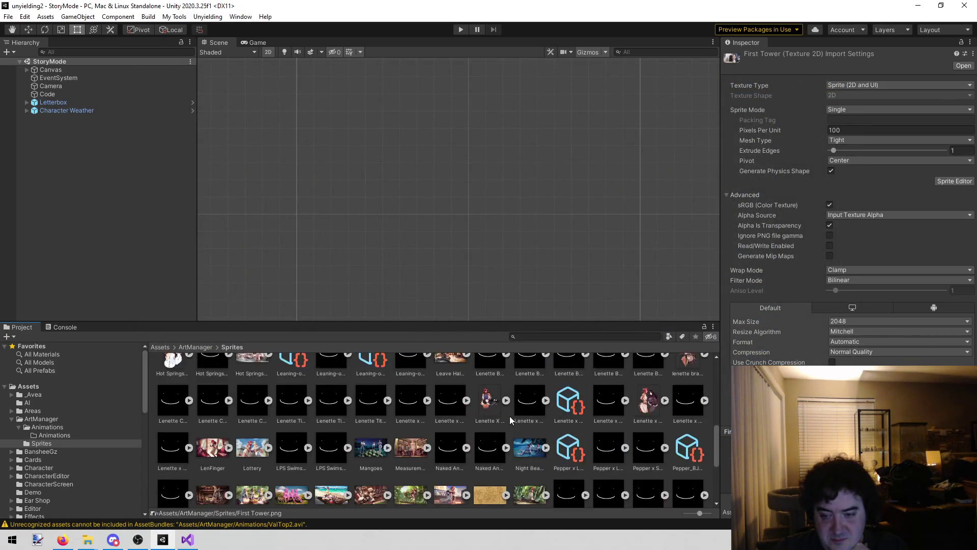
double_click(410, 417)
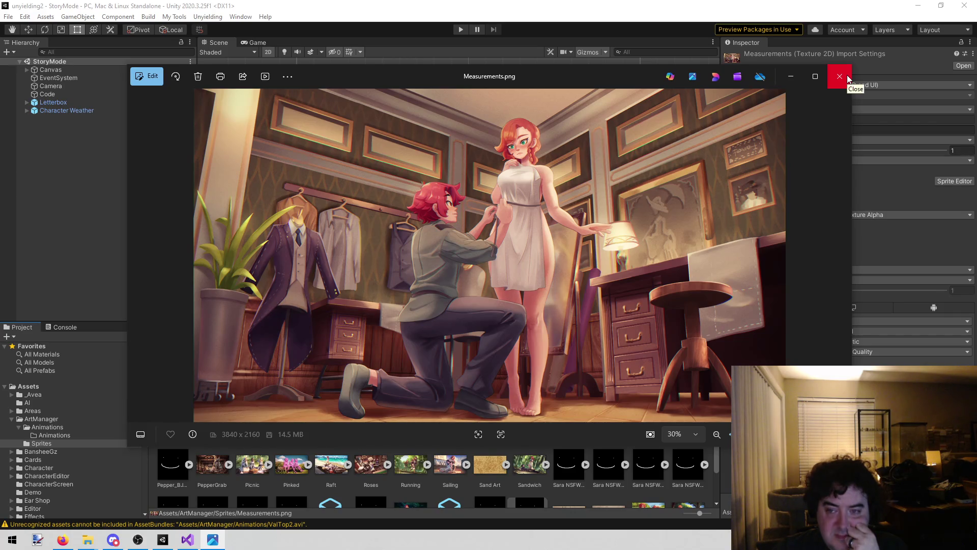
left_click(847, 76)
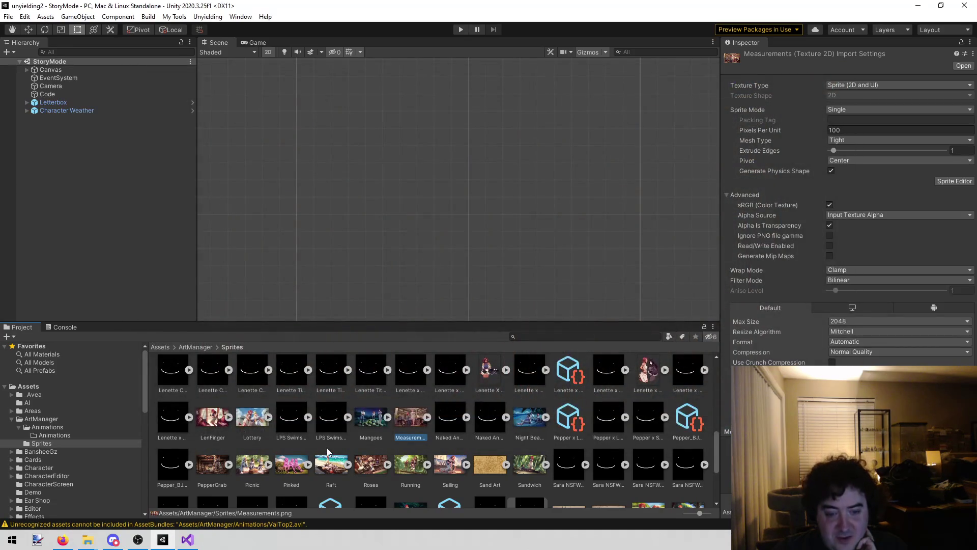
scroll(328, 452, "down", 3)
left_click(187, 539)
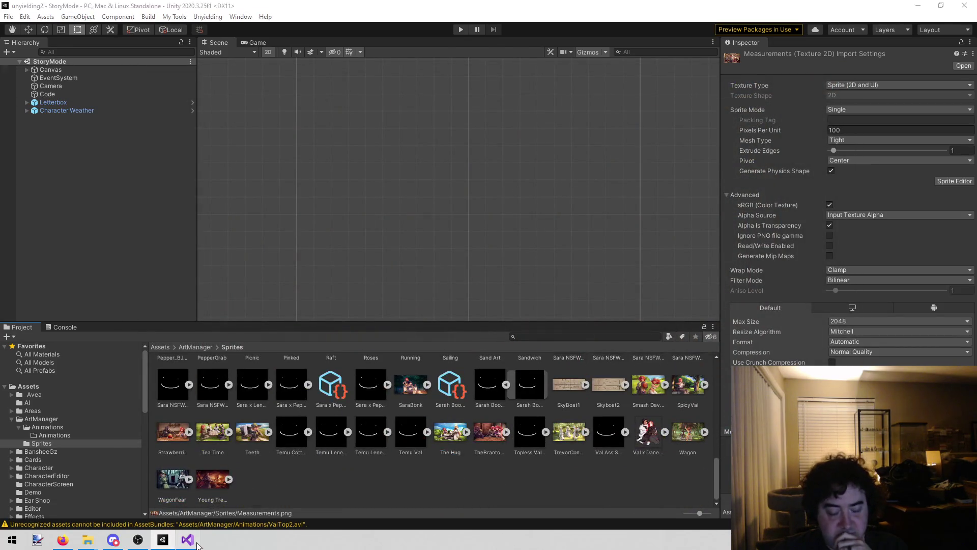
left_click(63, 540)
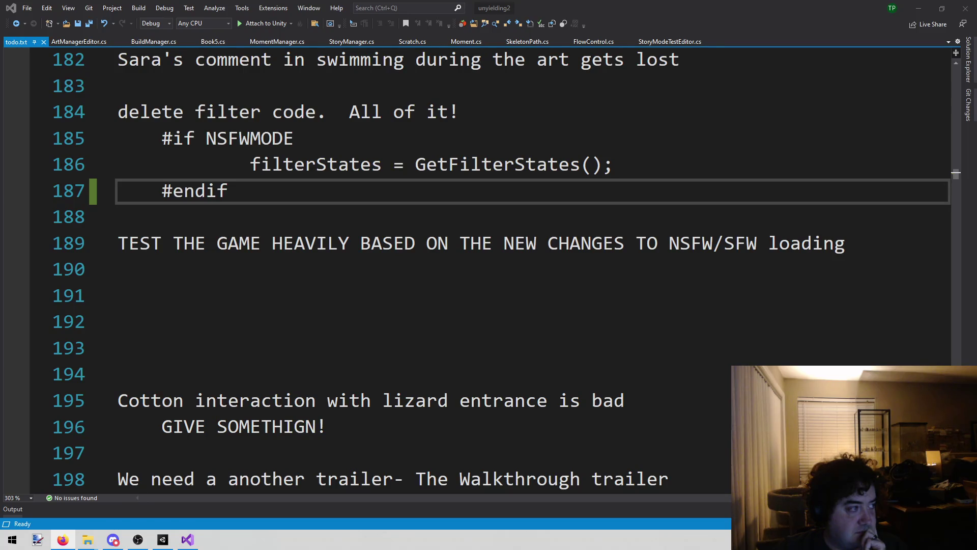
Review the NSFW/SFW loading test note at line 189 of todo.txt, then return to Unity
left_click(430, 275)
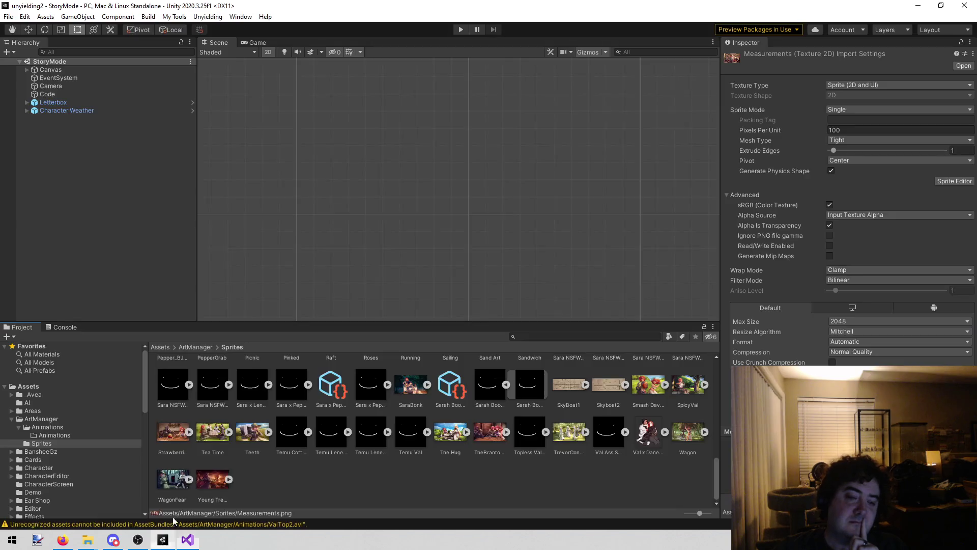
left_click(163, 539)
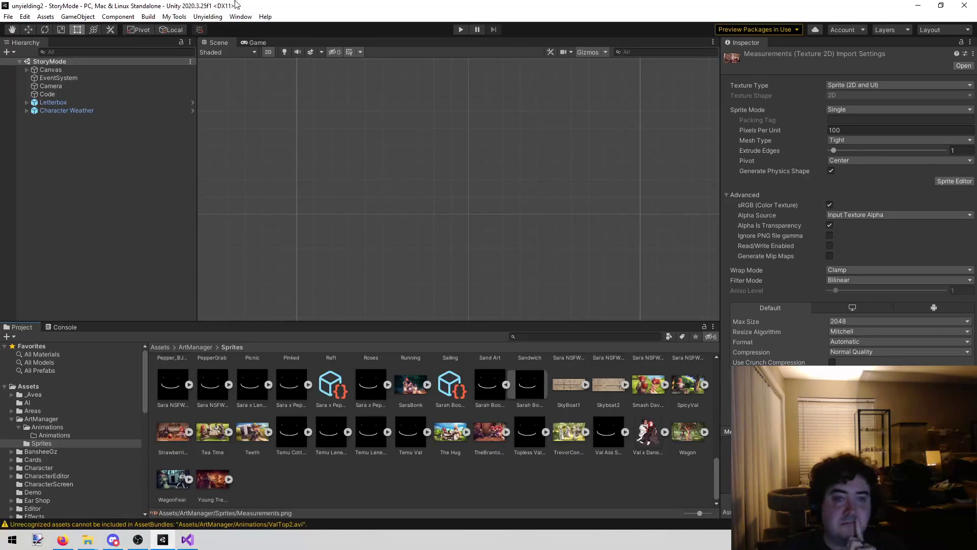
Check the Unyielding menu's scene shortcuts and start play mode on the Washed Up island map
left_click(196, 17)
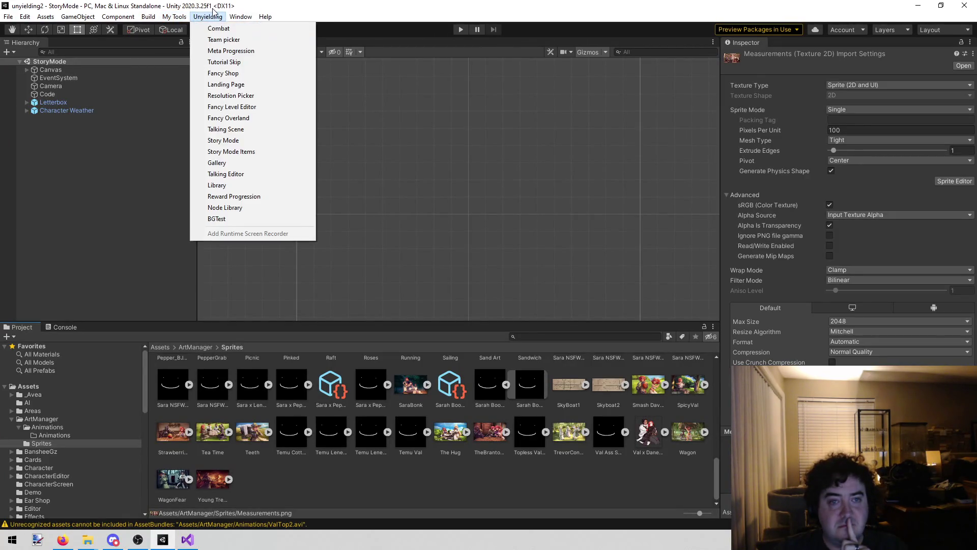
left_click(462, 30)
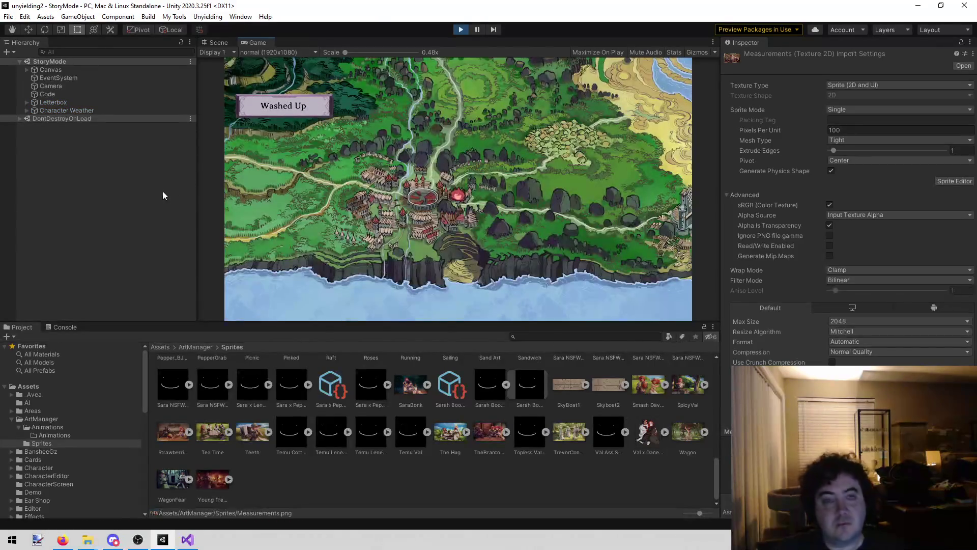
Load a saved game from the pause menu, reaching the ContentWarning scene
key("Escape")
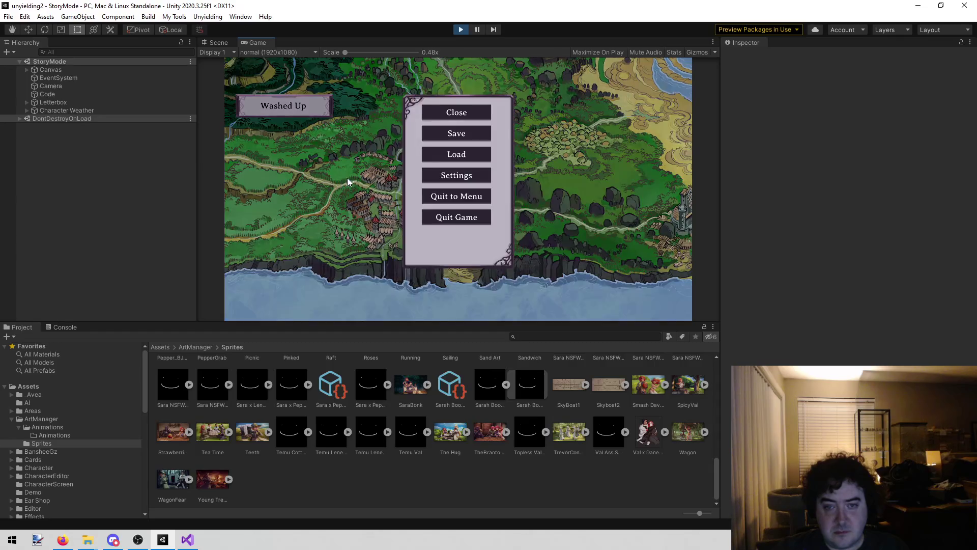
left_click(444, 152)
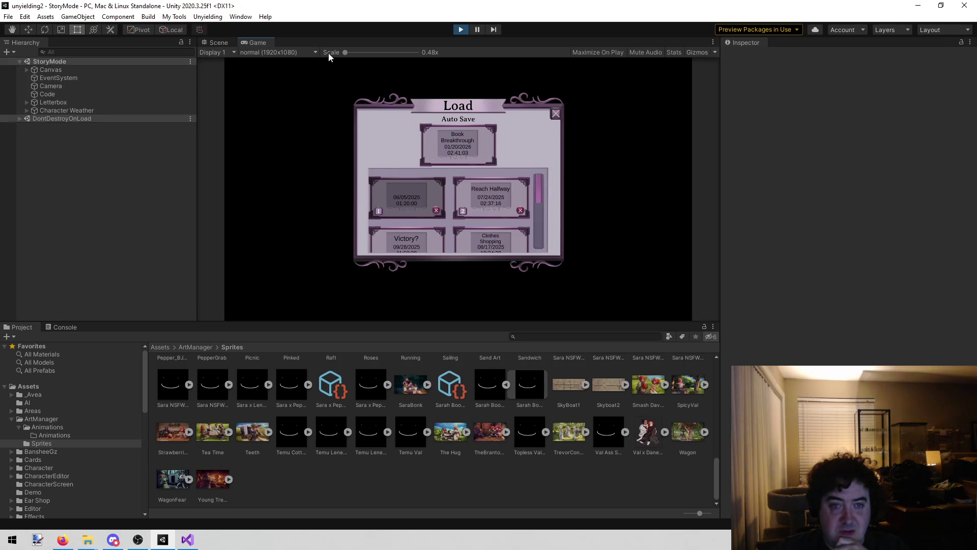
left_click(220, 40)
left_click(250, 41)
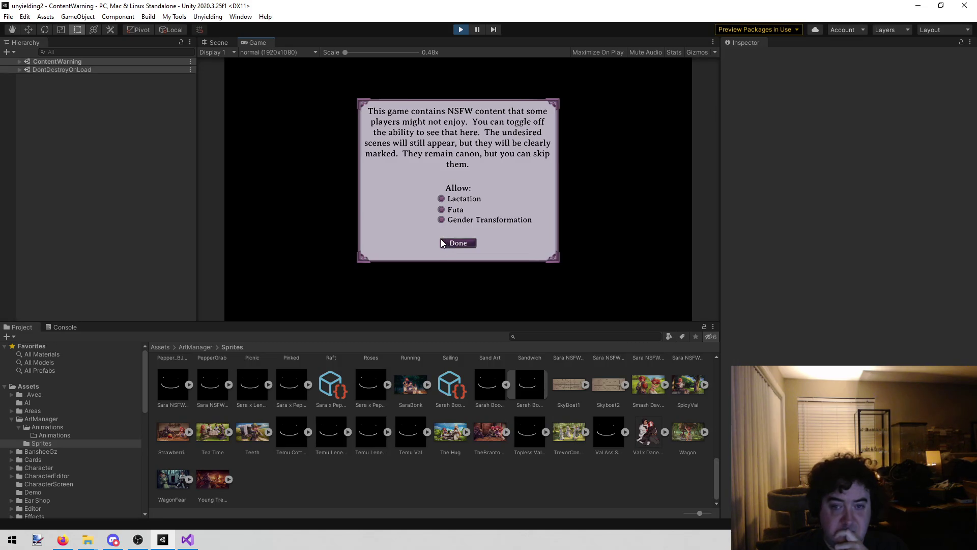
Compare Scene and Game views, pick a Book 5 chapter, browse the Book list, then stop play mode
left_click(224, 44)
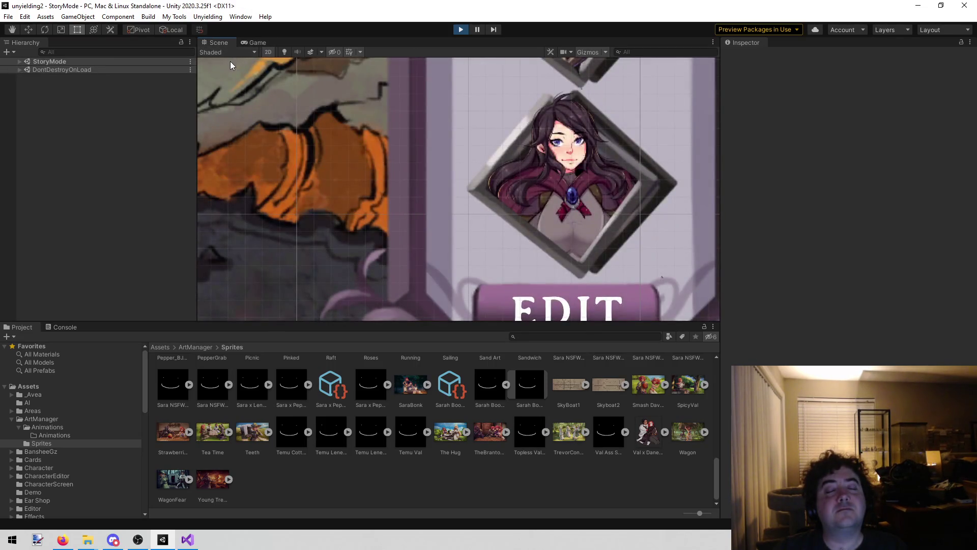
left_click(258, 42)
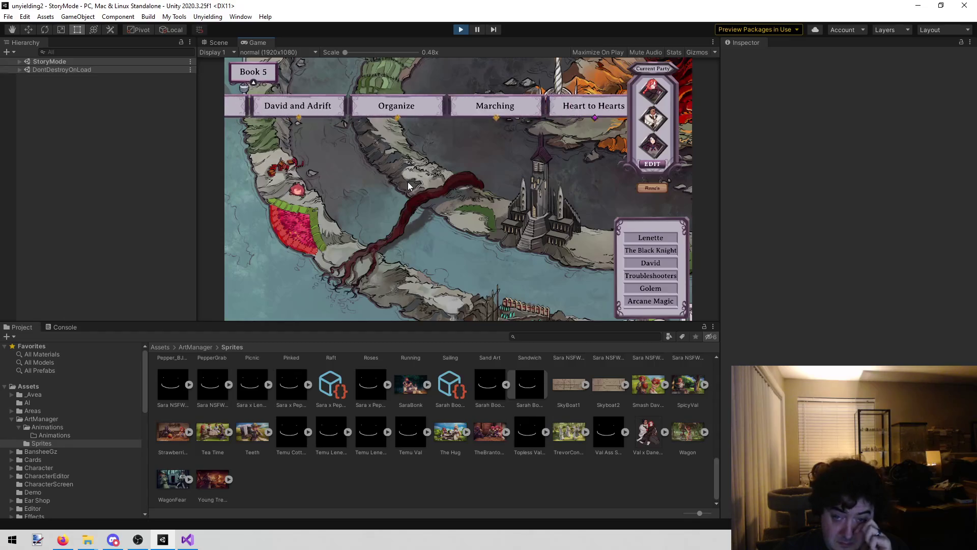
left_click(471, 109)
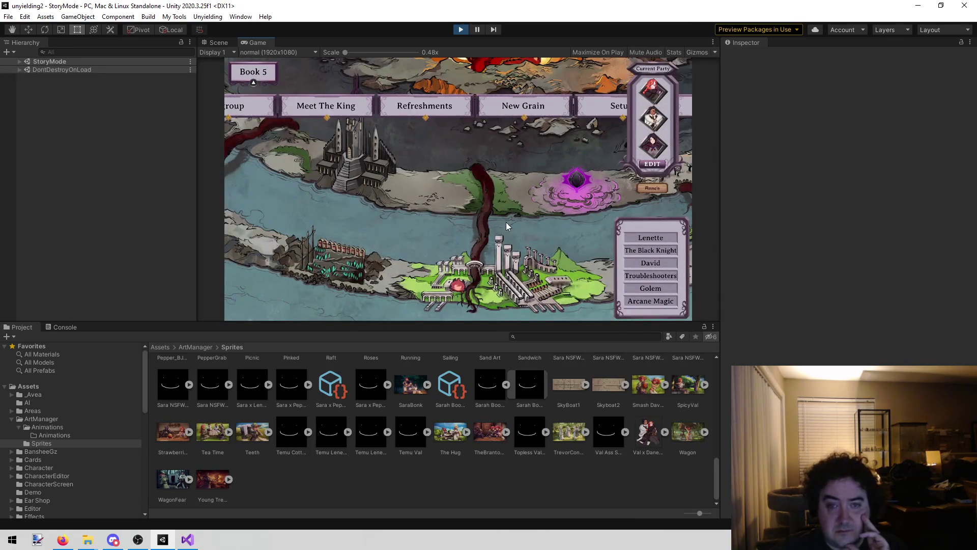
left_click(263, 72)
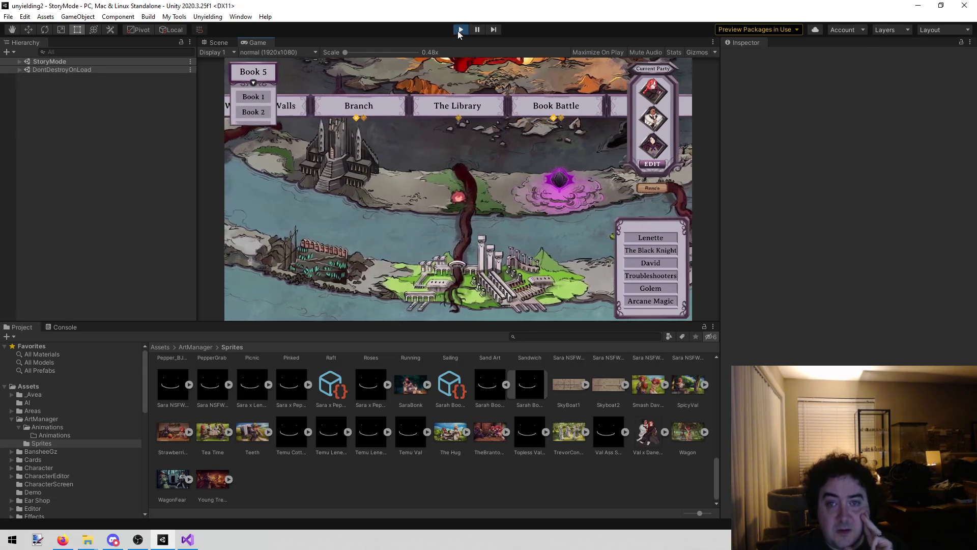
left_click(460, 29)
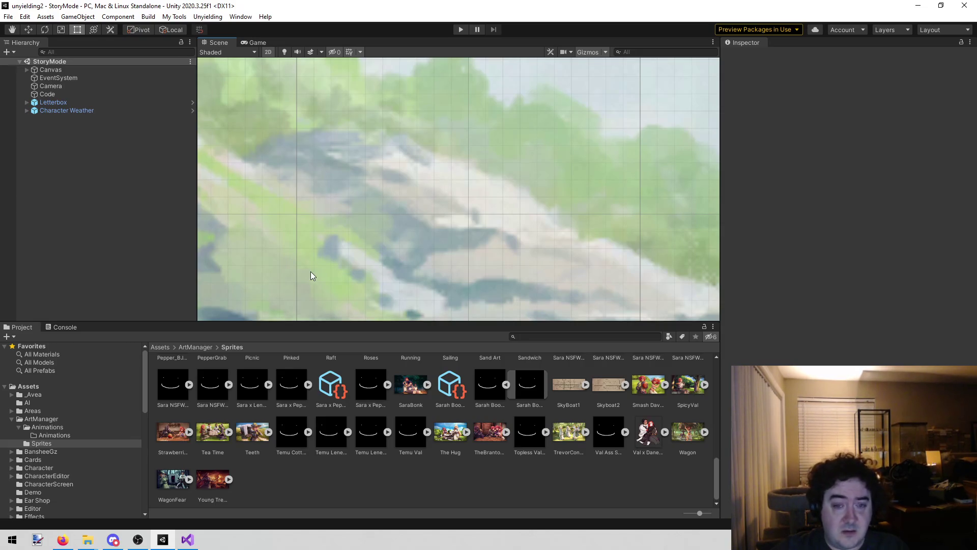
Restart play mode, launch the Washed Up chapter and advance through the beach introductions
left_click(456, 28)
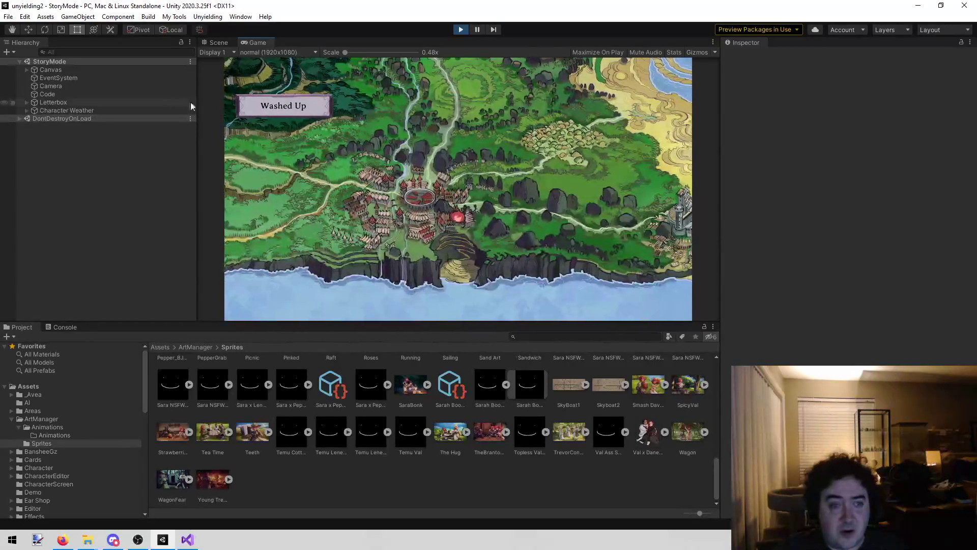
left_click(291, 101)
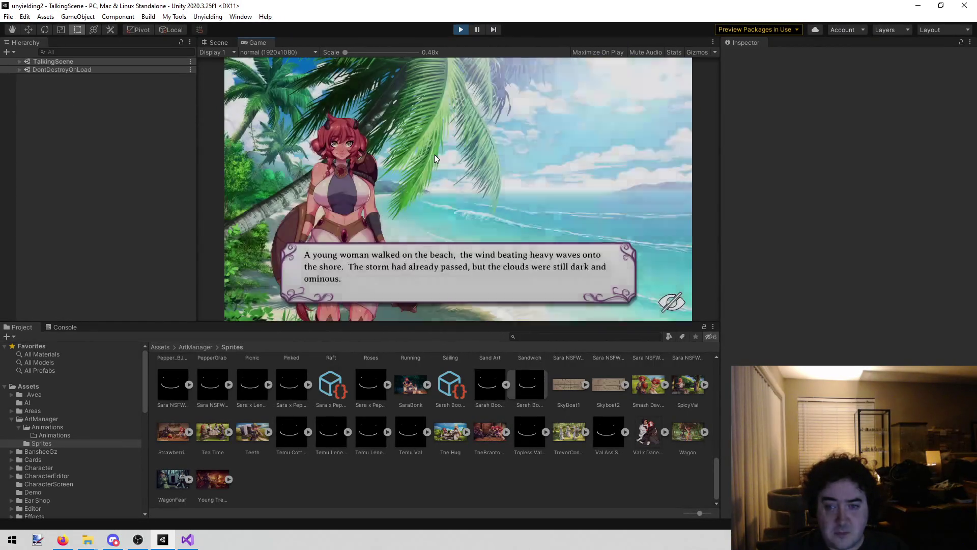
left_click(435, 154)
left_click(434, 154)
left_click(435, 154)
left_click(435, 153)
left_click(435, 153)
left_click(435, 149)
Advance through the wagon scene to "We're ready! Let's hit it!" and return to the map
left_click(435, 148)
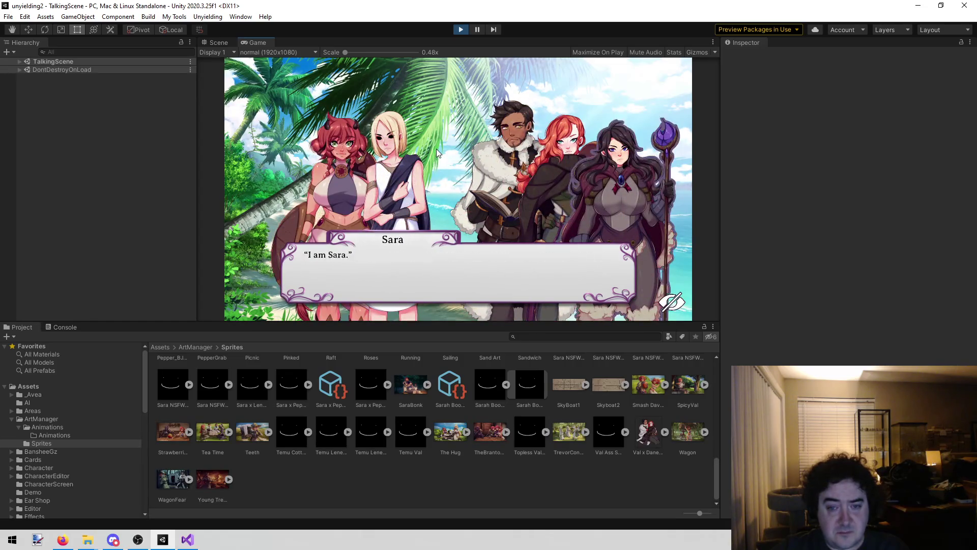
left_click(437, 148)
left_click(438, 144)
left_click(438, 145)
left_click(438, 145)
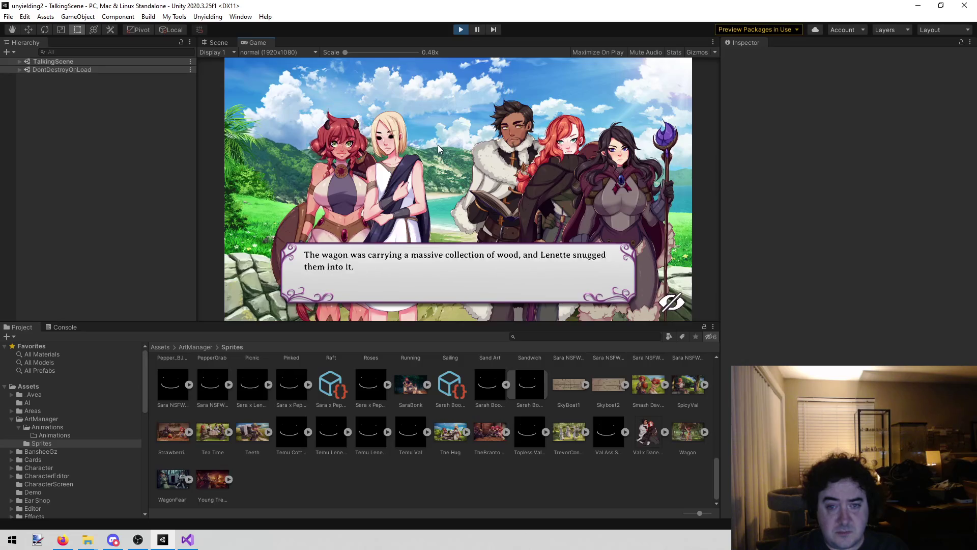
left_click(438, 145)
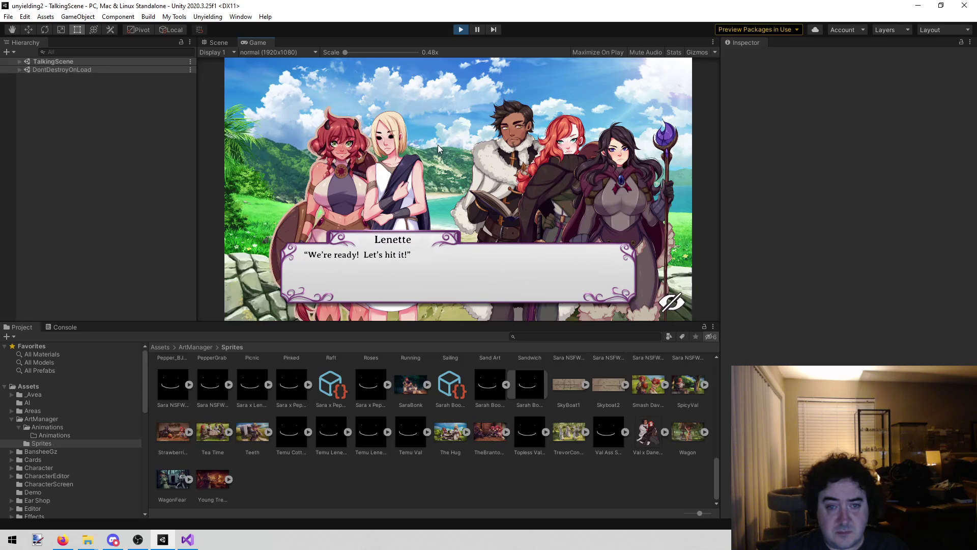
left_click(280, 126)
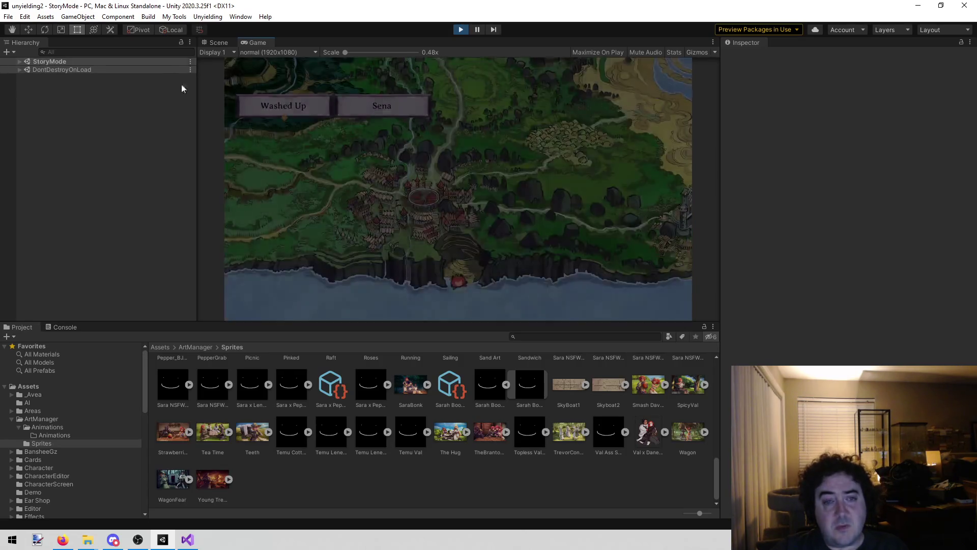
Start the Sena chapter from the map and advance the town narration into the tavern
left_click(377, 109)
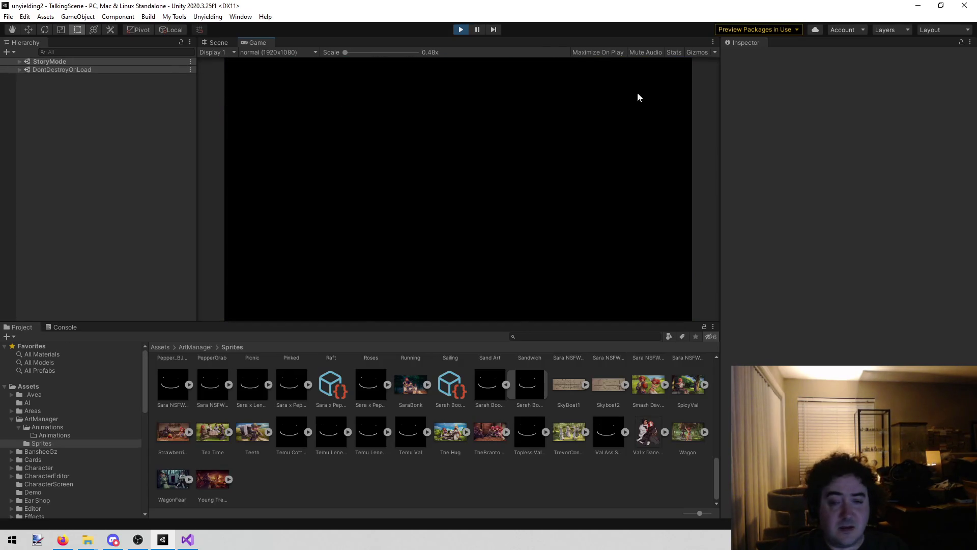
left_click(572, 109)
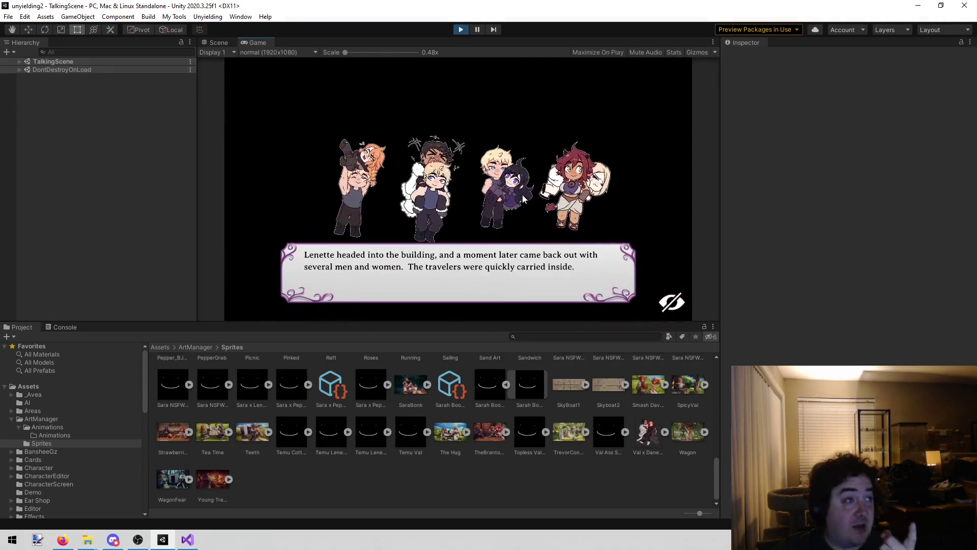
left_click(506, 220)
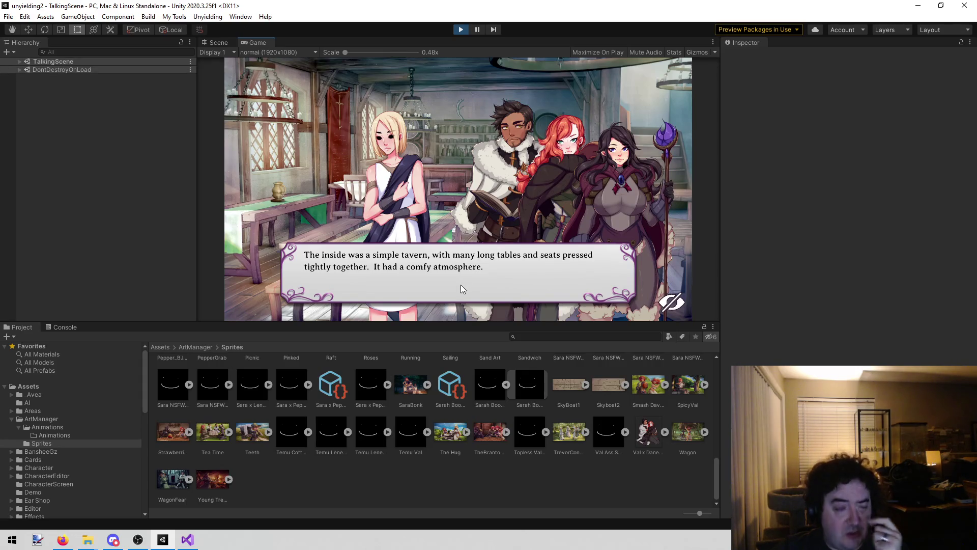
Advance the tavern greeting and conversation with Catelly until the new figure arrives
left_click(487, 161)
left_click(484, 173)
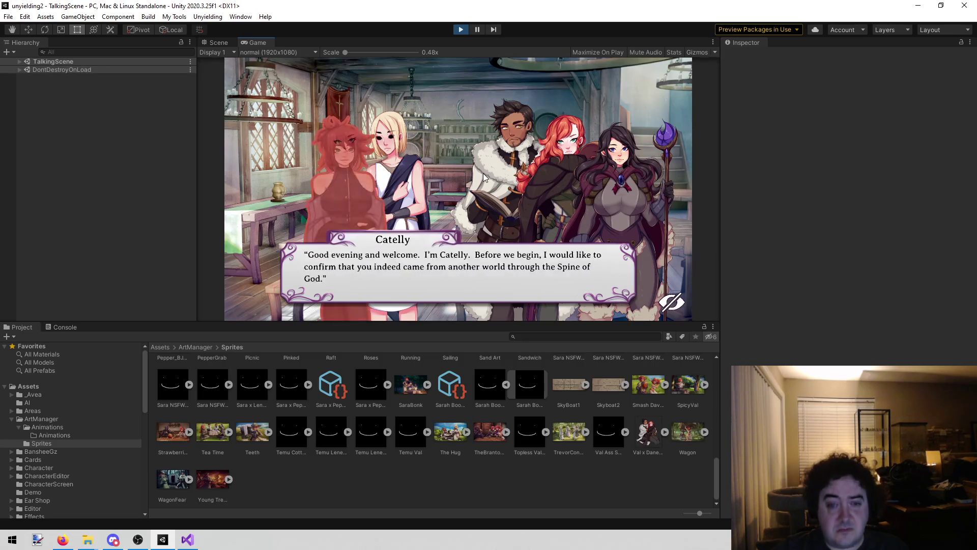
left_click(483, 173)
left_click(483, 173)
left_click(481, 178)
left_click(479, 180)
left_click(474, 189)
left_click(471, 190)
left_click(472, 191)
left_click(472, 190)
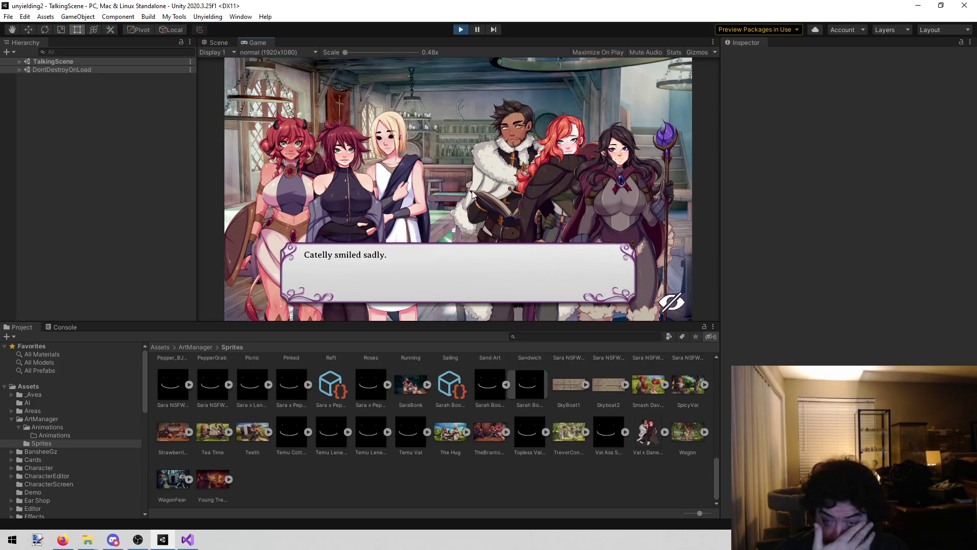
left_click(472, 191)
left_click(472, 190)
left_click(471, 190)
left_click(472, 191)
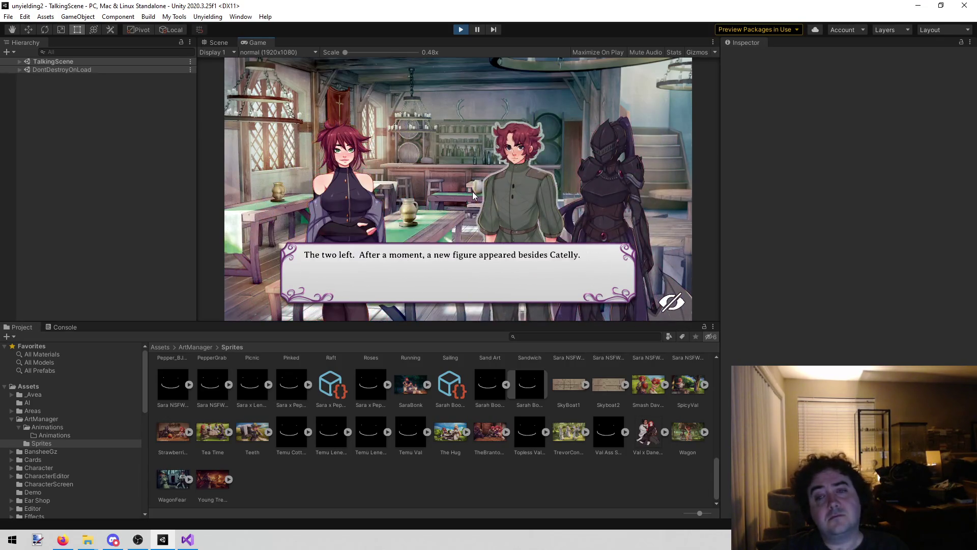
left_click(472, 192)
left_click(472, 191)
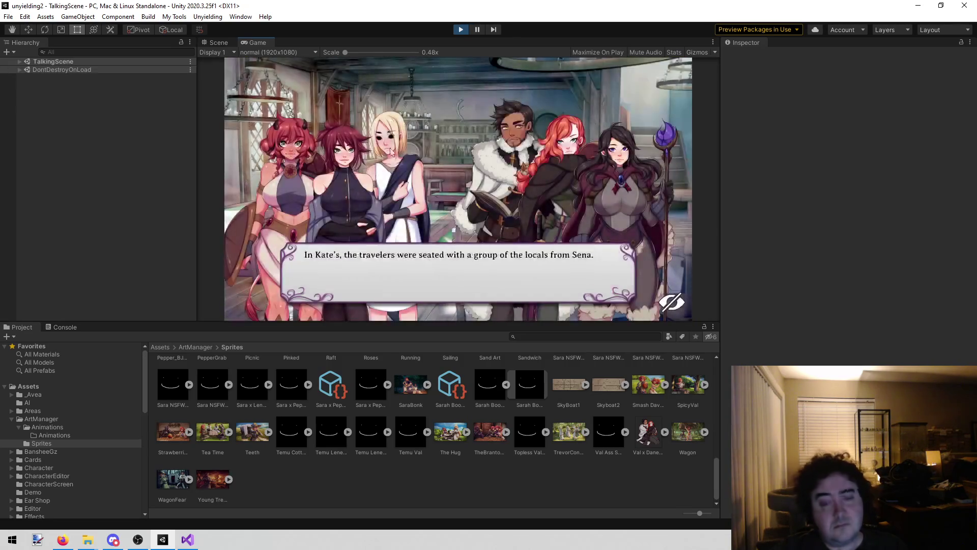
Play through the seated-with-locals lines to Lenette's final "Yes ma'am!" as the scene fades
left_click(390, 191)
left_click(390, 191)
left_click(391, 191)
left_click(391, 191)
left_click(391, 191)
left_click(391, 191)
left_click(390, 191)
left_click(391, 191)
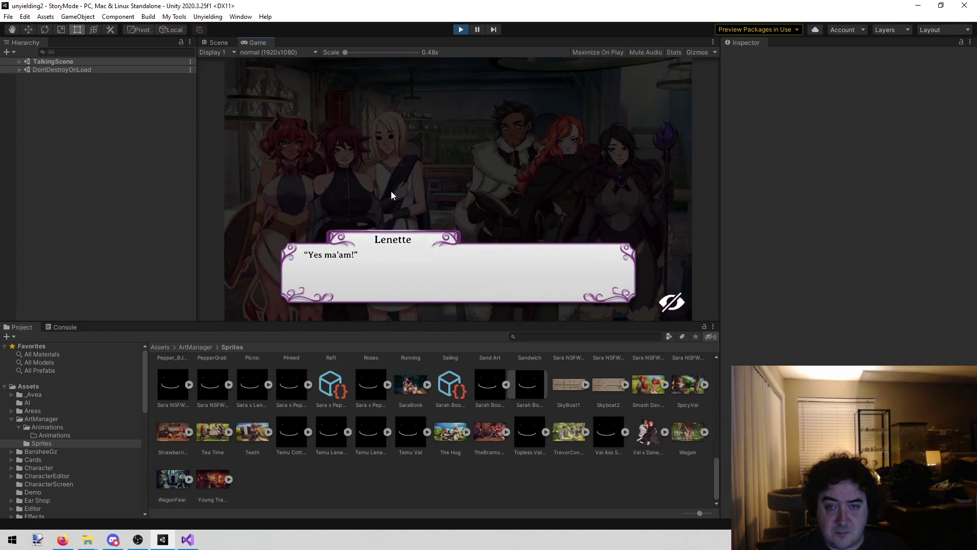
Click through the shopping dialogue in TalkingScene until the StoryMode map appears
left_click(439, 101)
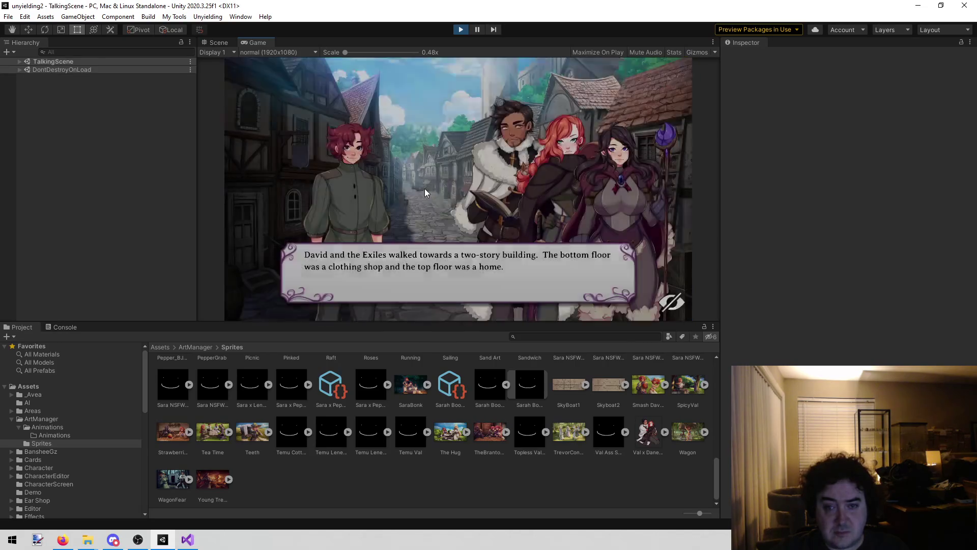
left_click(426, 189)
left_click(426, 189)
left_click(426, 189)
left_click(427, 188)
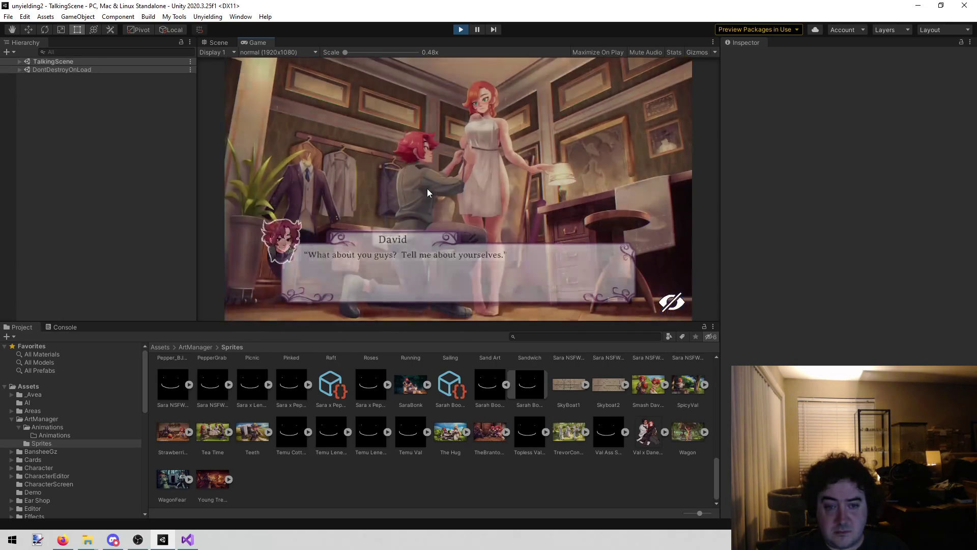
left_click(426, 189)
left_click(426, 188)
left_click(427, 188)
left_click(427, 187)
left_click(426, 188)
Choose Practice on the story map and advance the wooden-dummies dialogue until Combat loads
left_click(453, 113)
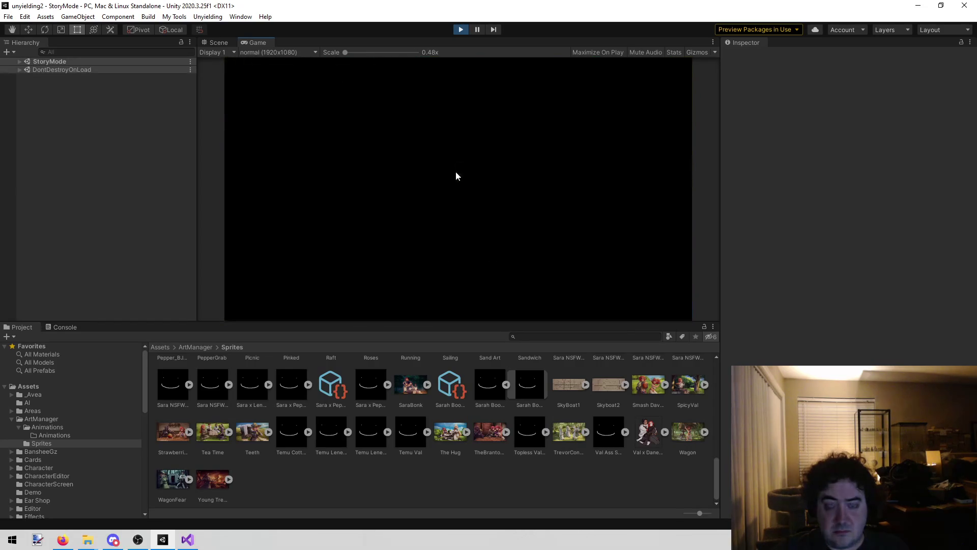
left_click(456, 173)
left_click(456, 175)
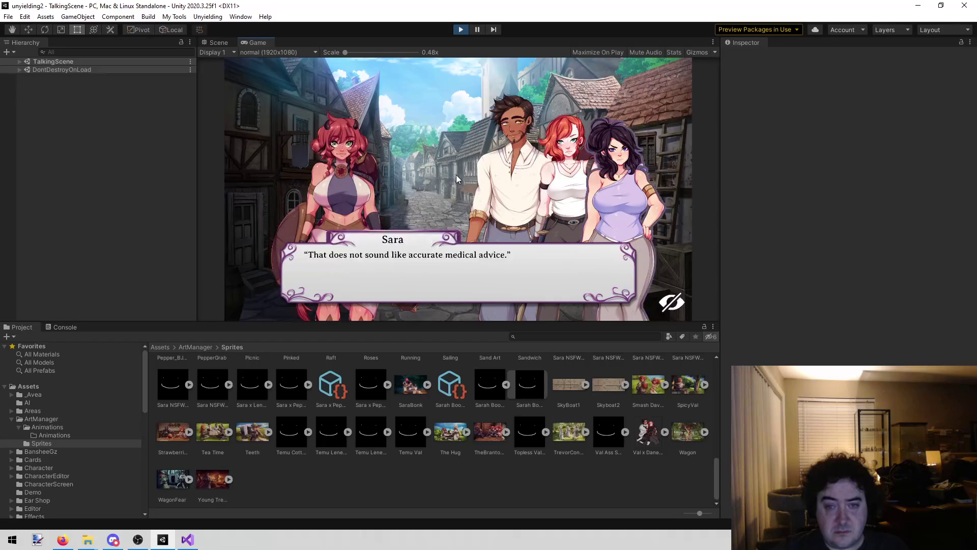
left_click(456, 175)
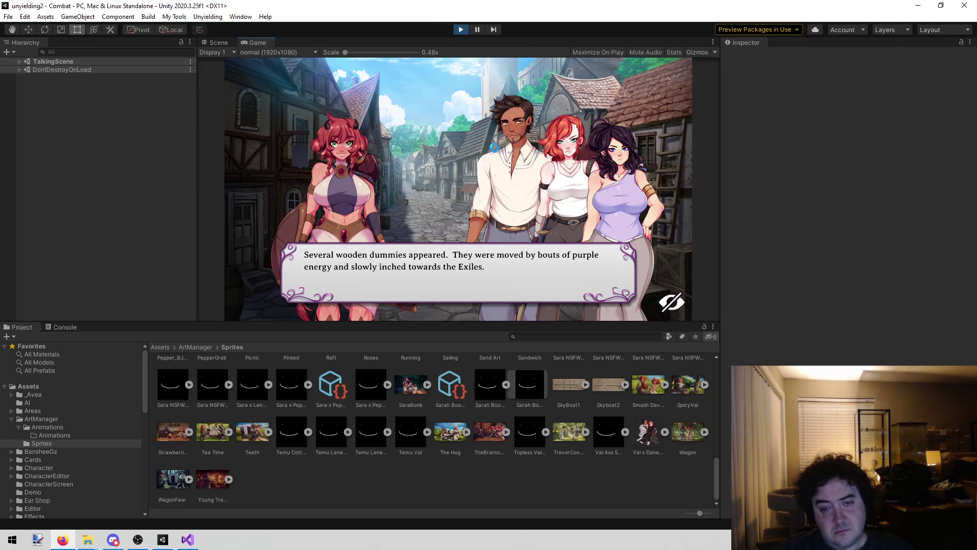
left_click(493, 149)
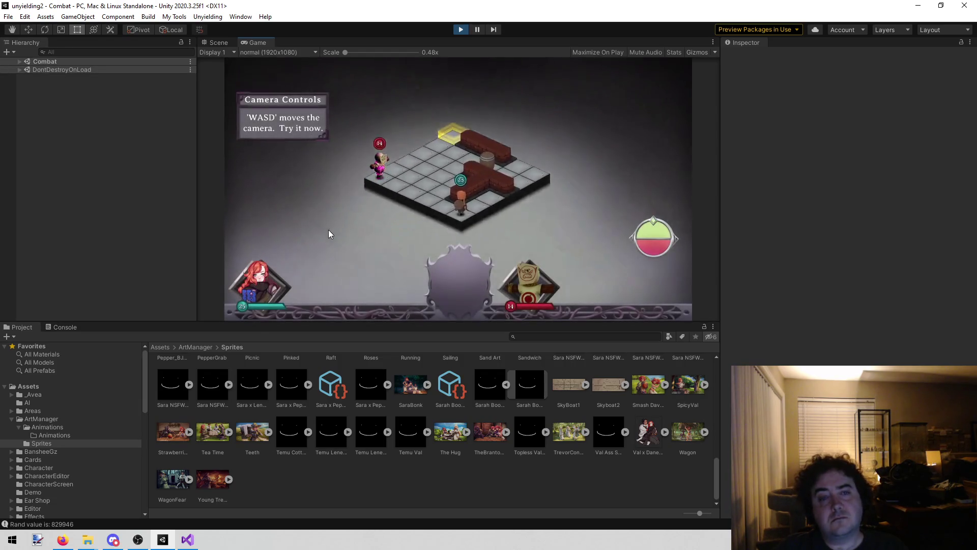
Pan the battle camera with WASD and zoom out and back in with the mouse wheel
key("w")
key("a")
key("s")
key("d")
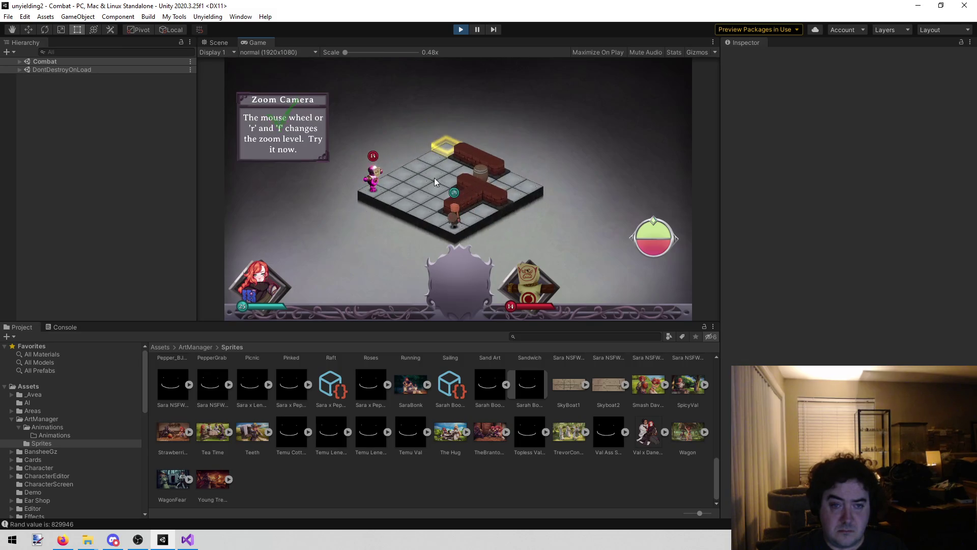
scroll(438, 175, "down", 3)
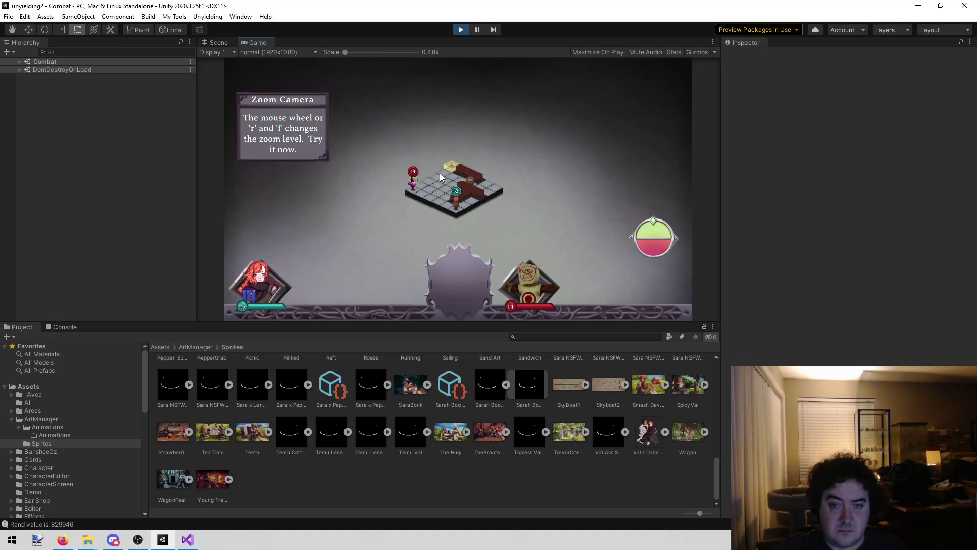
scroll(440, 173, "up", 3)
middle_click(415, 197)
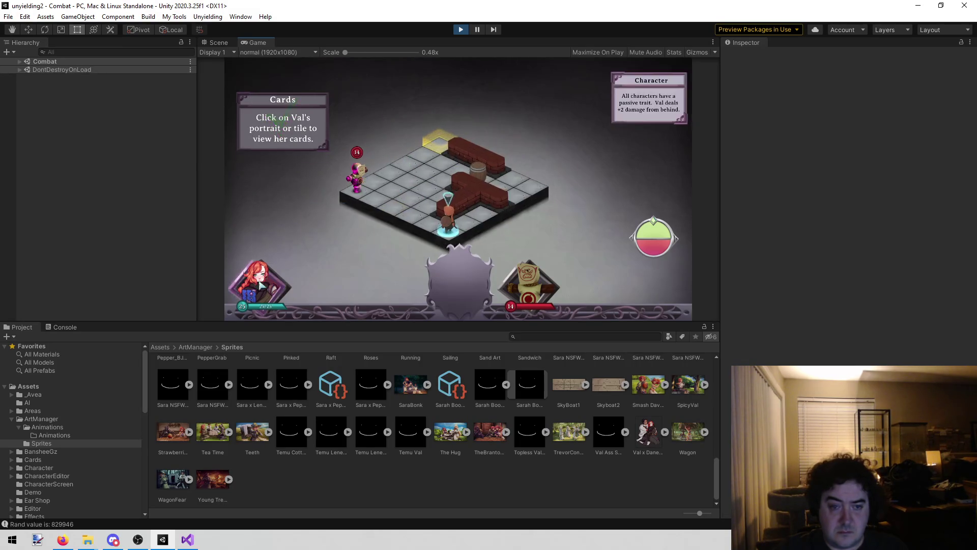
Move Val with Sprint, then Walk her onto the exit tile to leave the map
left_click(350, 229)
left_click(425, 171)
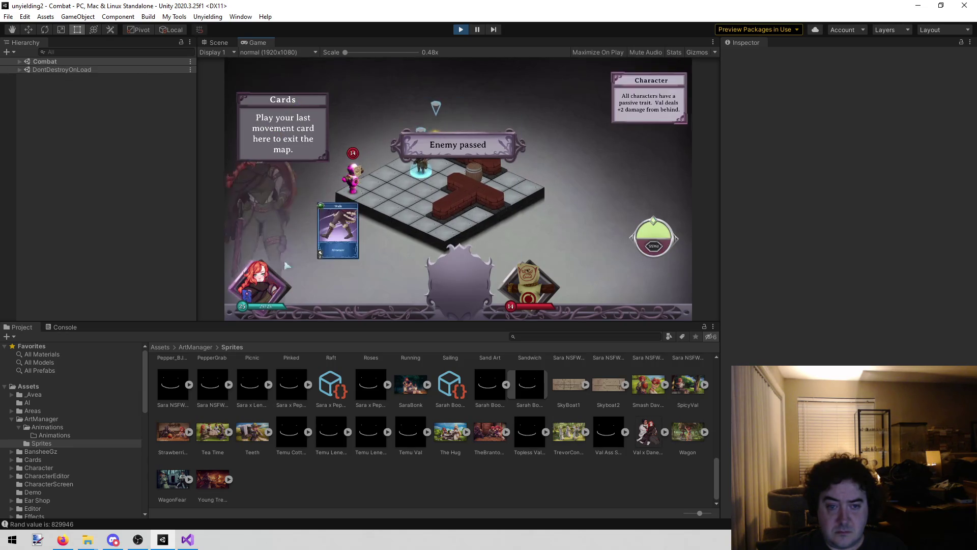
left_click(338, 230)
left_click(437, 141)
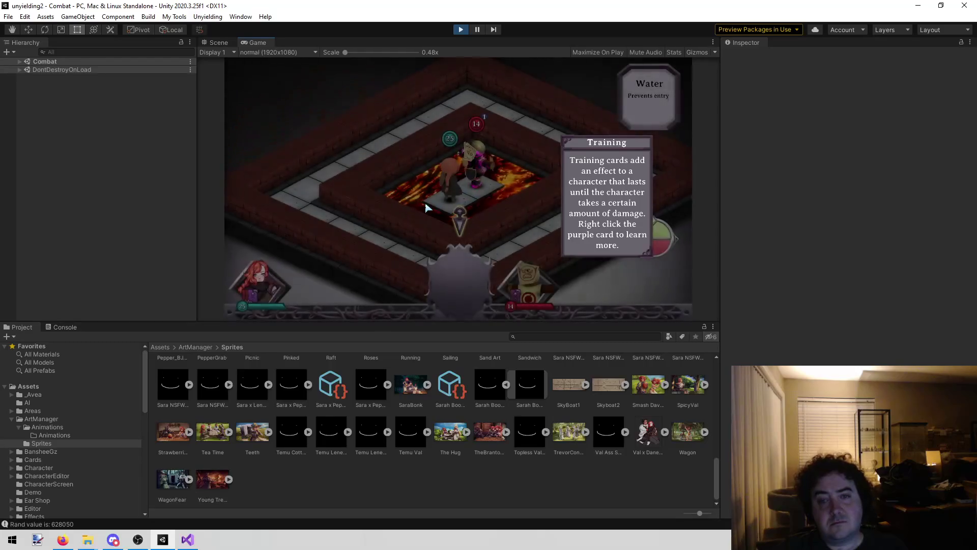
Inspect the purple Striker training card, then play Smite on the enemy's tile
right_click(352, 204)
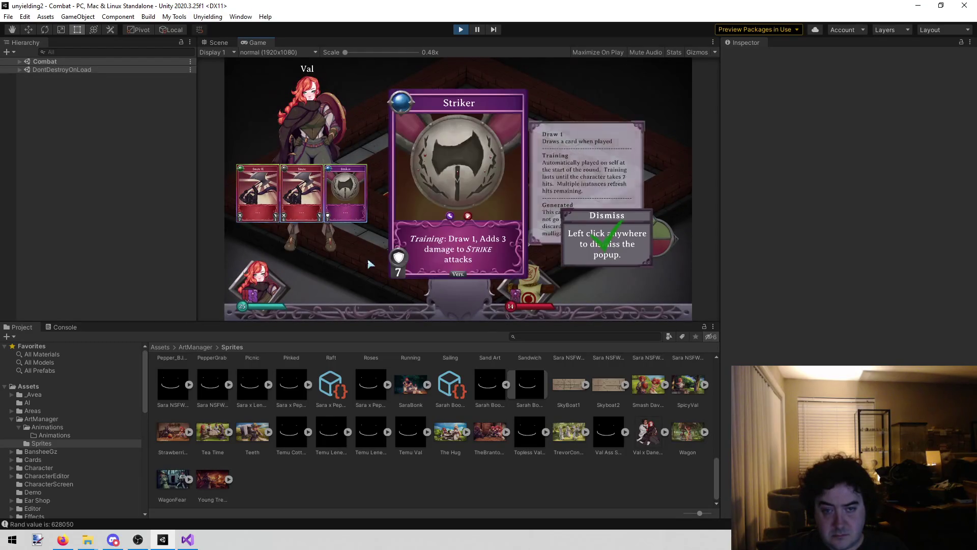
left_click(473, 248)
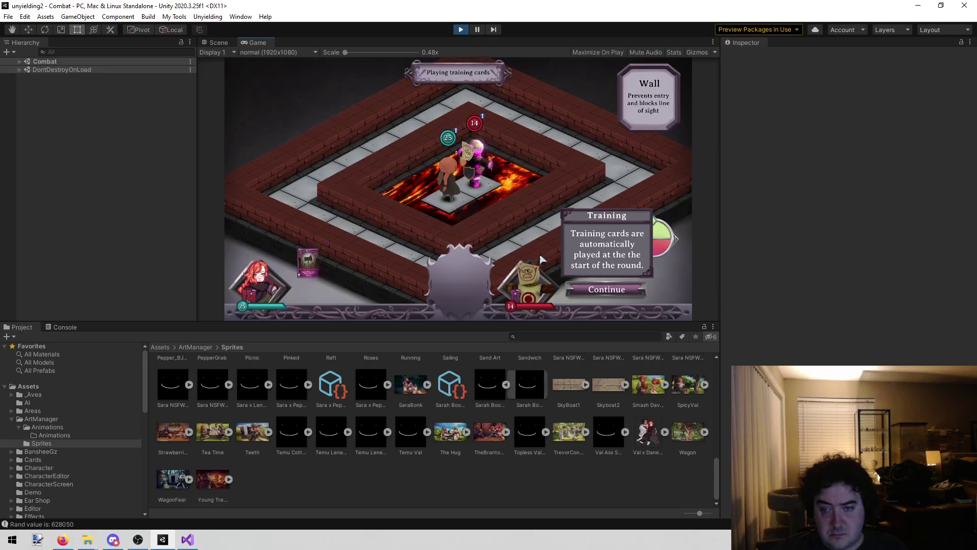
left_click(407, 192)
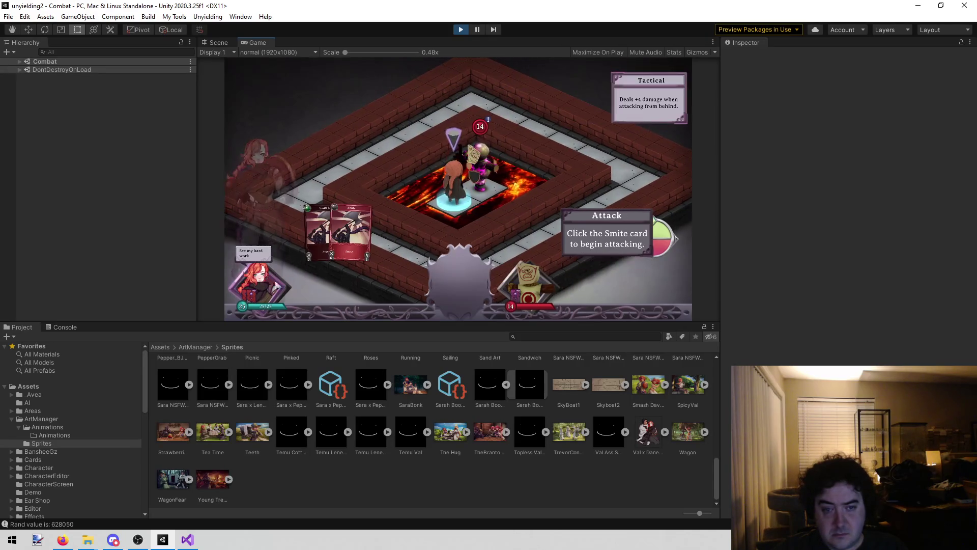
left_click(346, 229)
left_click(529, 188)
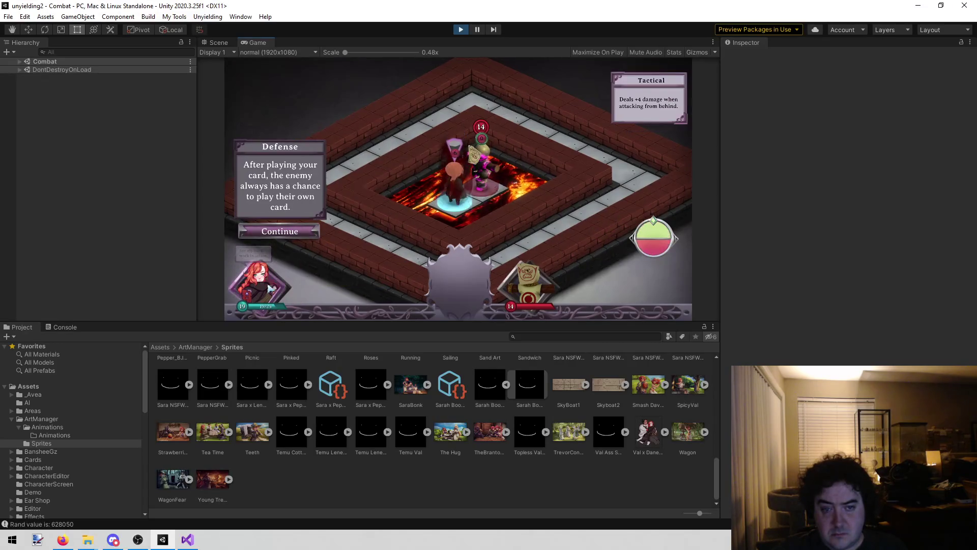
Hit the enemy with Smite II, dropping it to 4, then cast Sparks II on its tiles
left_click(314, 235)
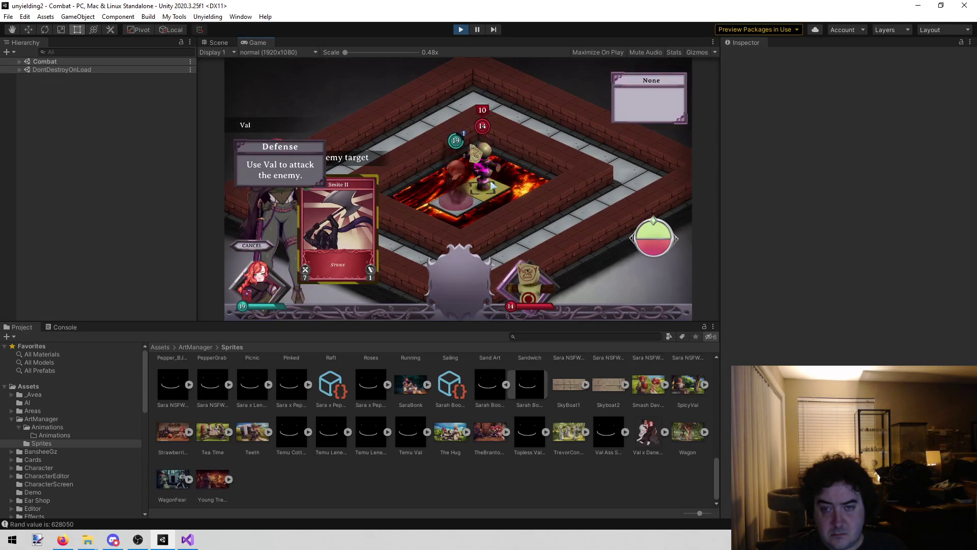
left_click(553, 169)
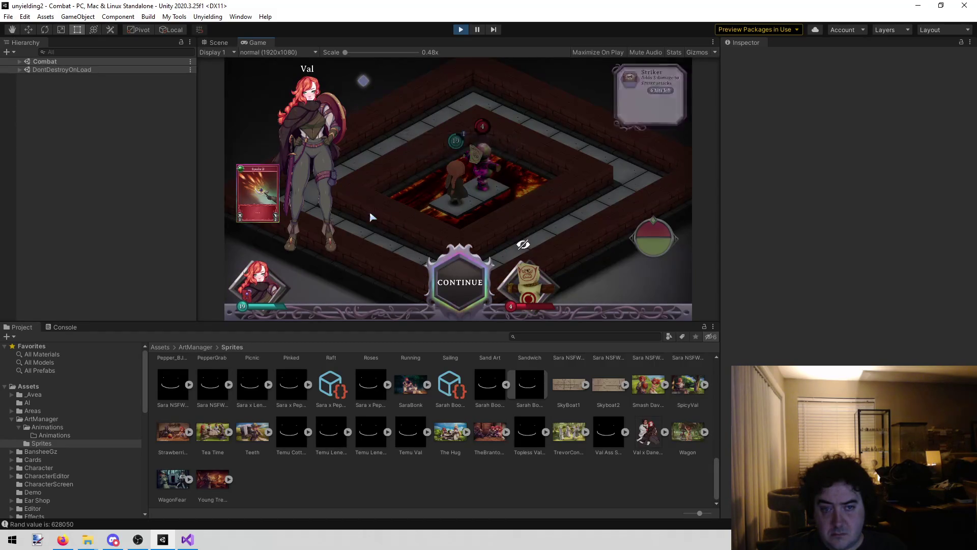
left_click(460, 289)
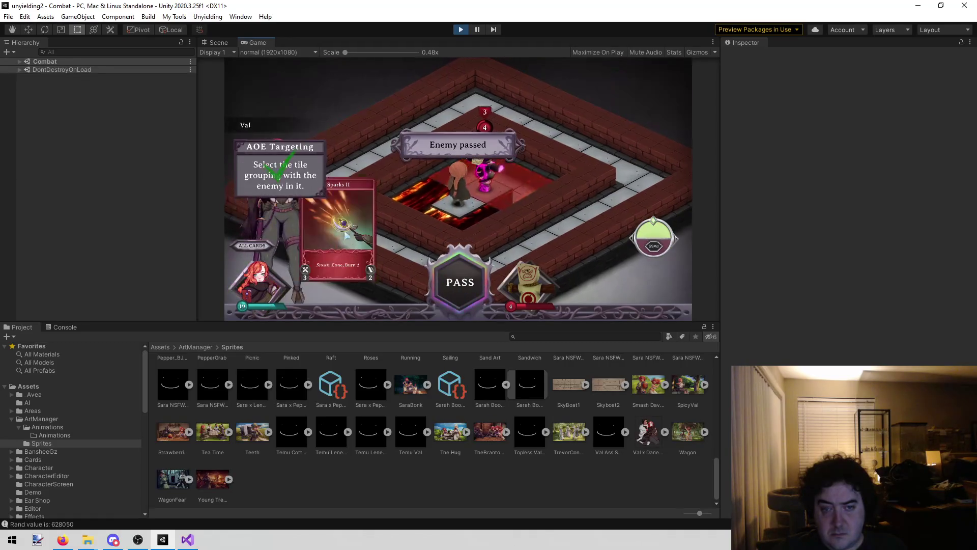
left_click(469, 193)
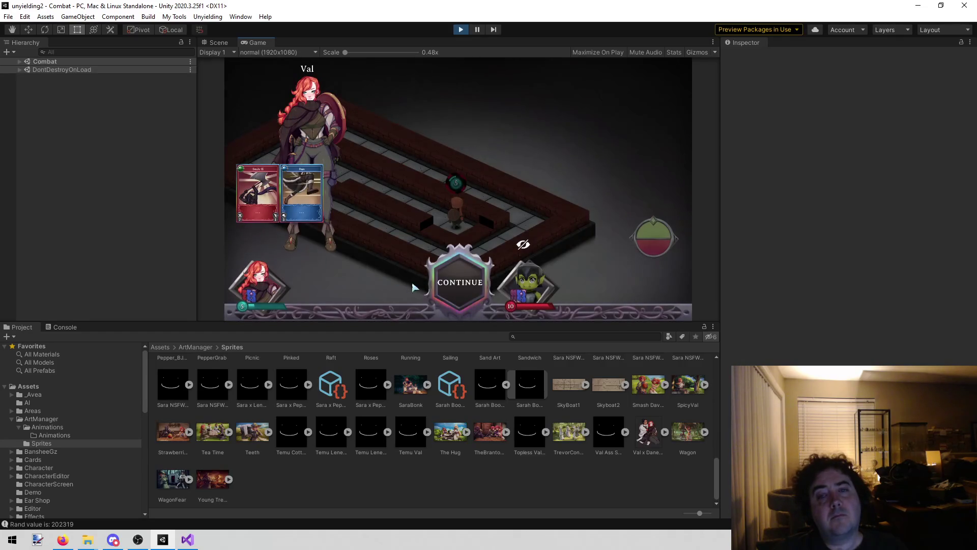
Continue to the next battle map and open then close the combat LOG
left_click(427, 256)
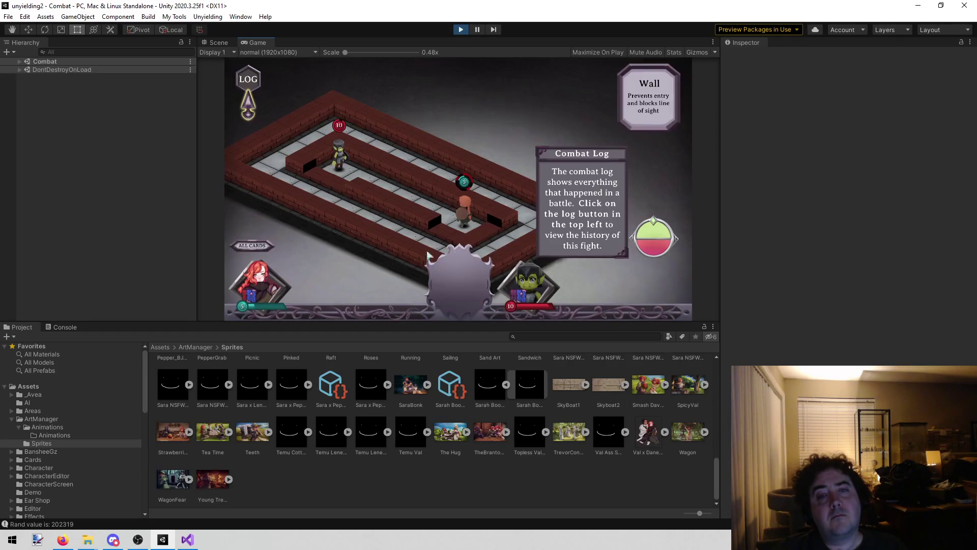
left_click(251, 83)
left_click(251, 83)
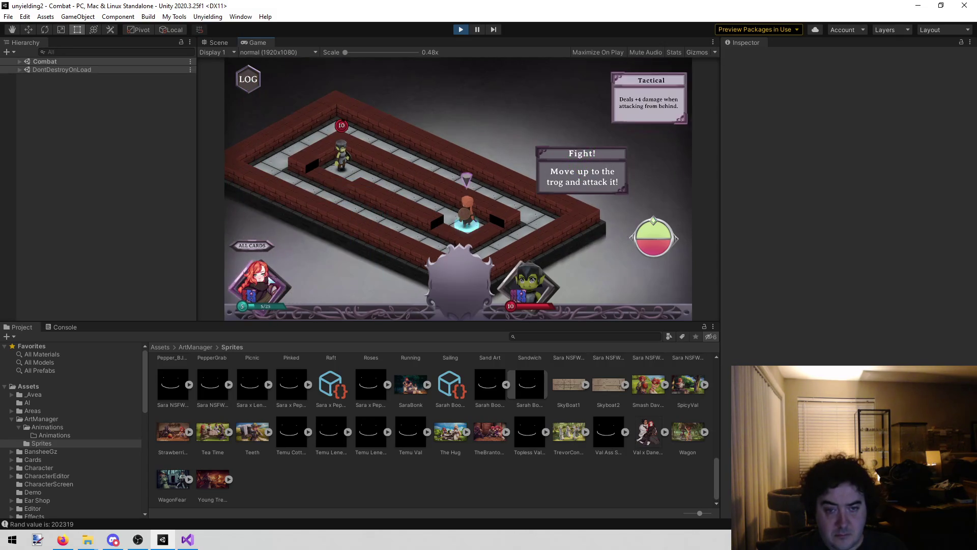
Play Val's Smite II on the trog twice, dropping it to 1 and then finishing it
left_click(270, 279)
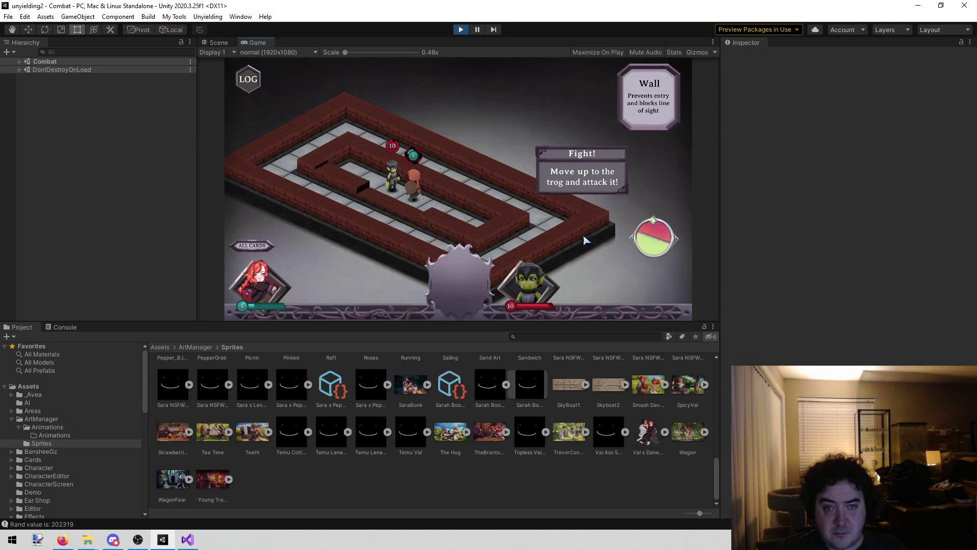
left_click(255, 304)
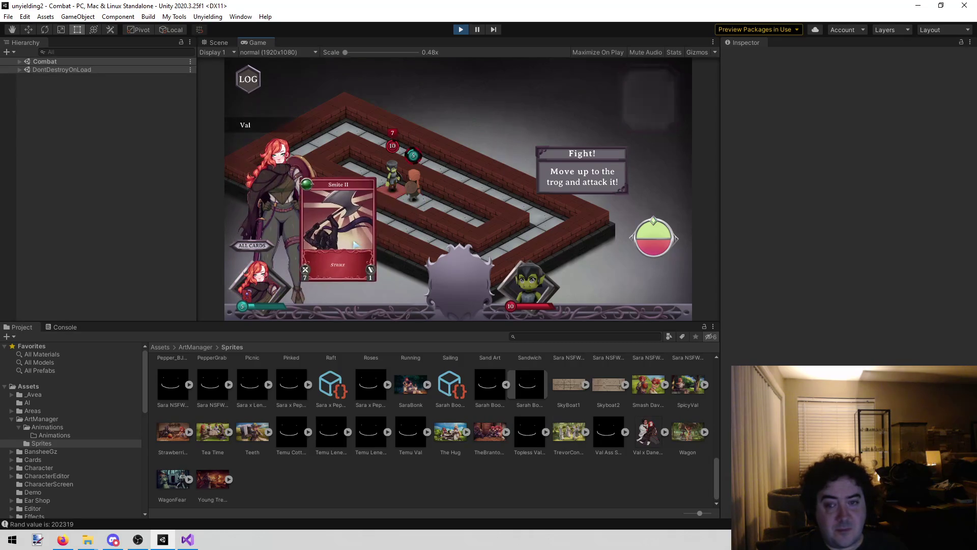
left_click(442, 193)
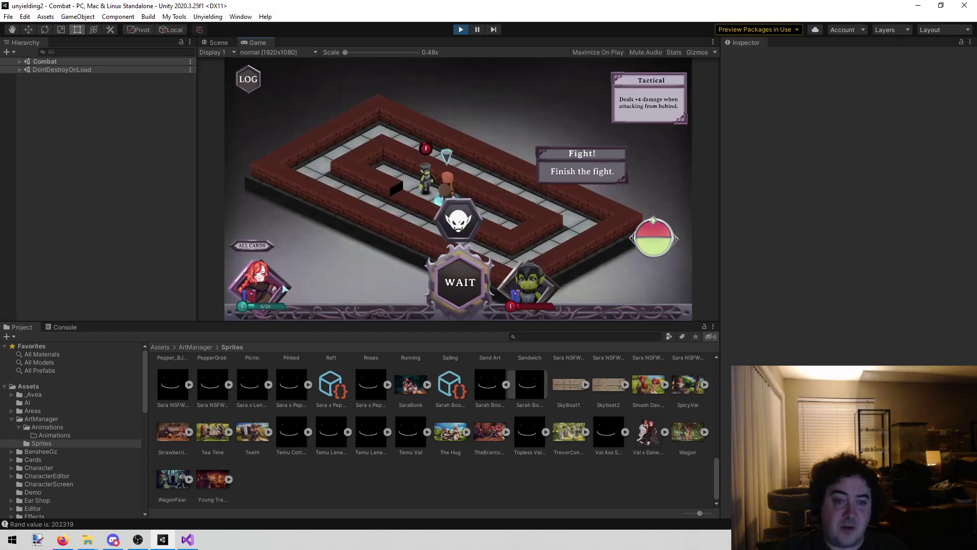
left_click(386, 234)
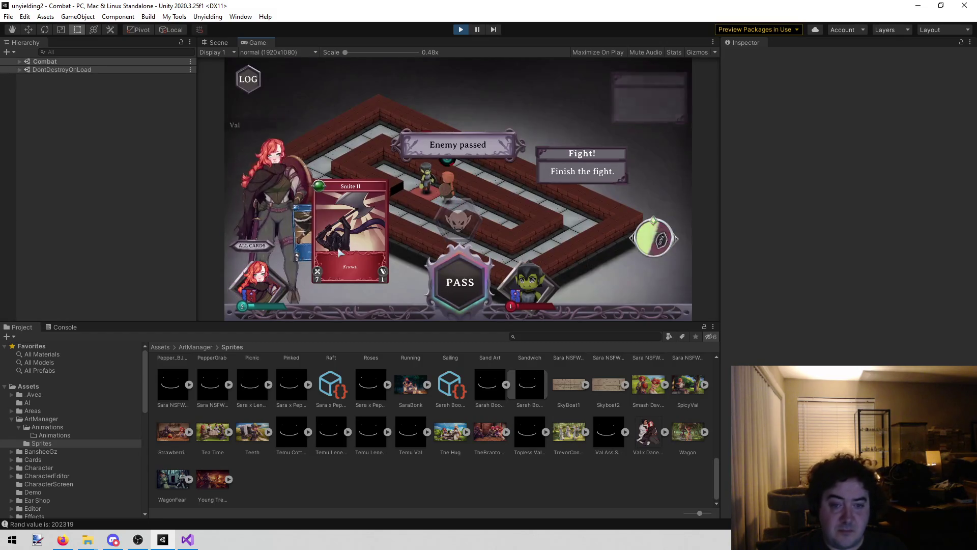
left_click(485, 221)
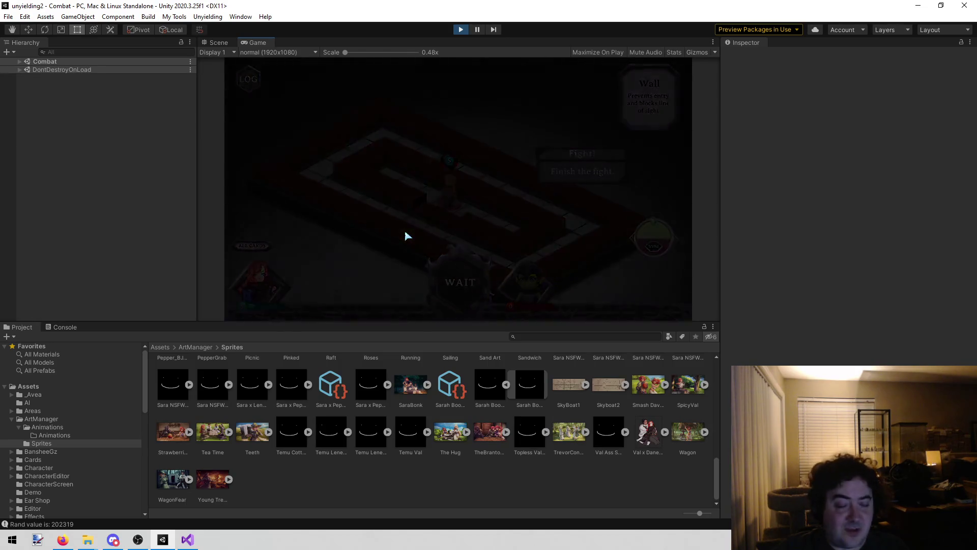
Enter the corridor battle and reposition the party: Val with Dash, Sara by walking, Dane with Run
left_click(438, 211)
left_click(427, 220)
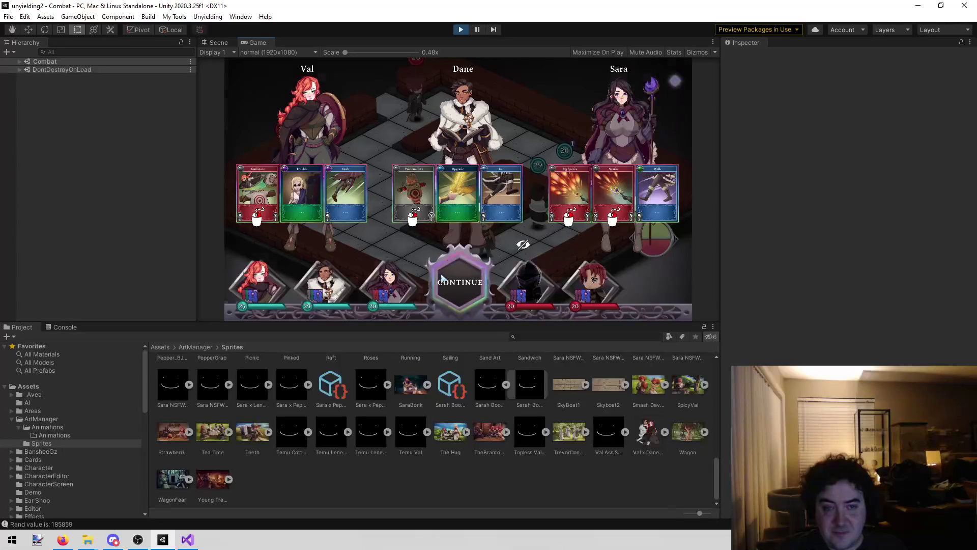
left_click(459, 284)
left_click(260, 303)
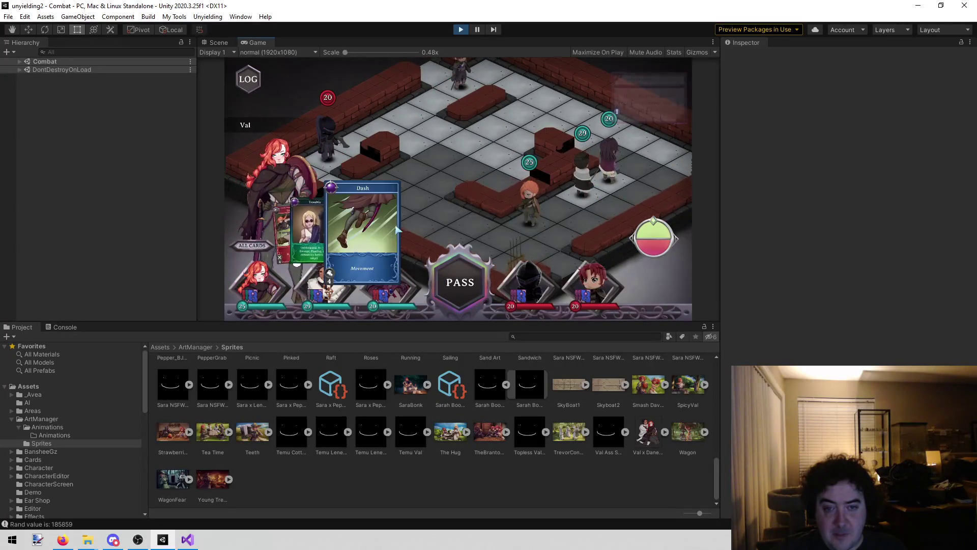
left_click(439, 123)
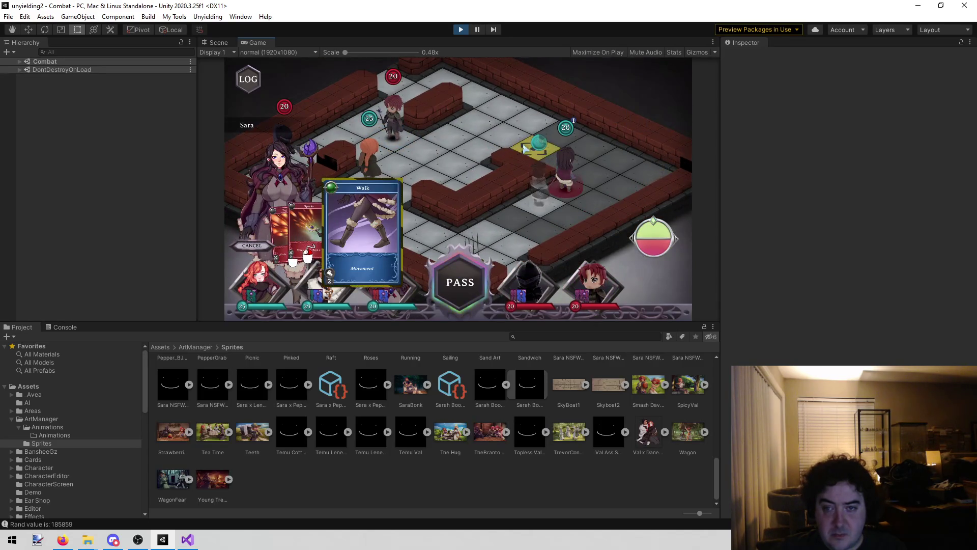
left_click(524, 148)
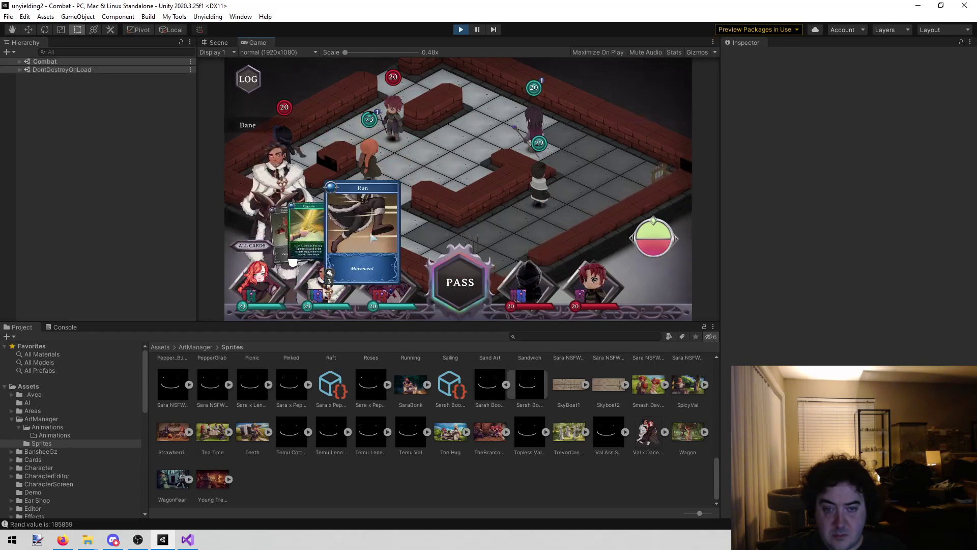
left_click(362, 229)
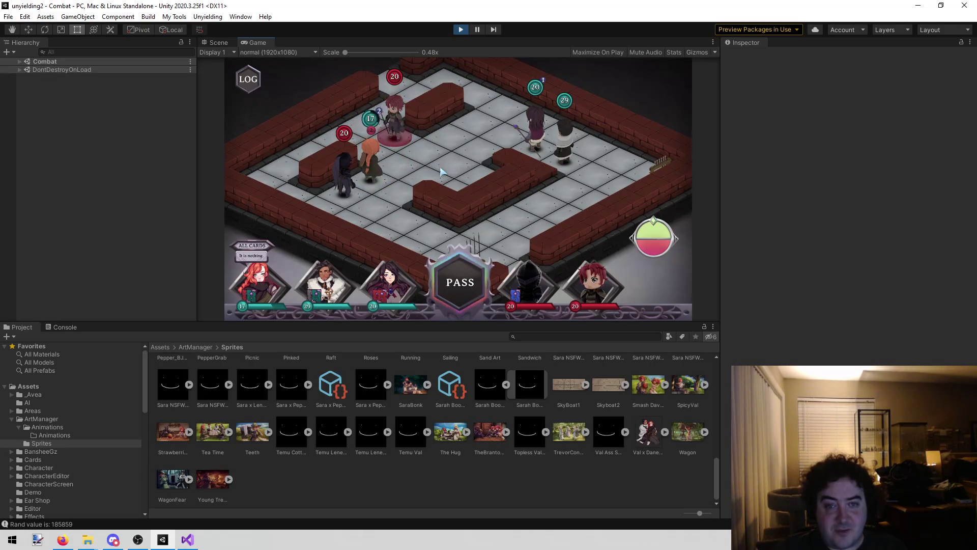
End the party's turn with PASS and dismiss the card overview and Adrift tutorial message
mouse_move(401, 279)
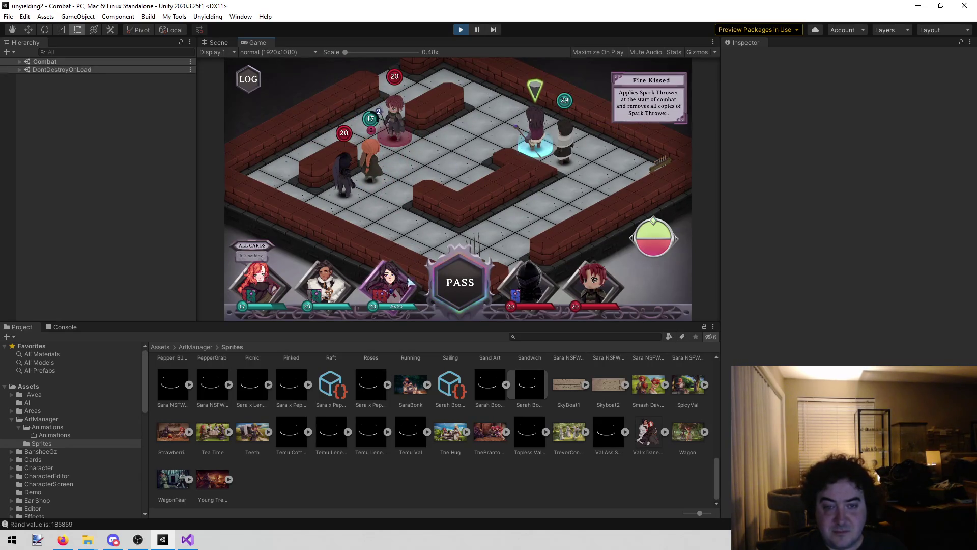
left_click(458, 281)
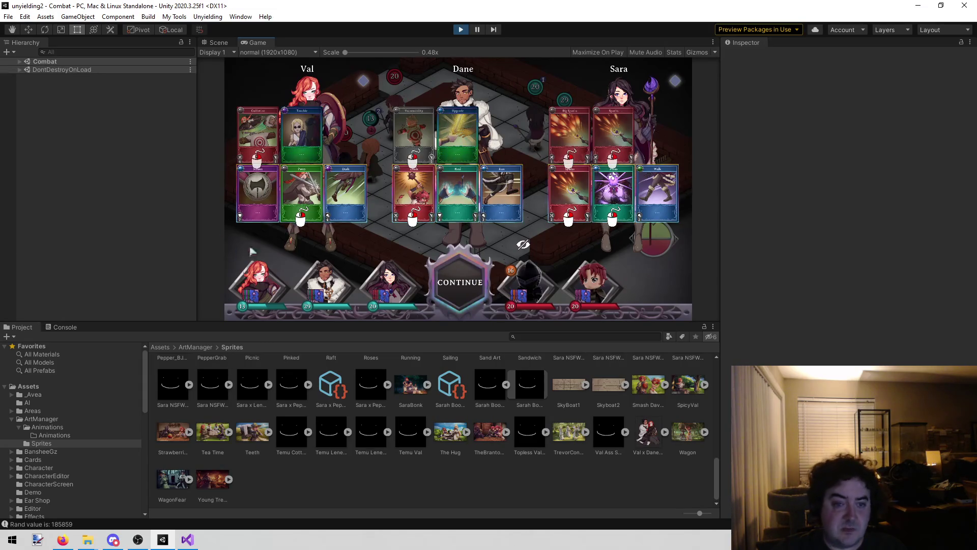
mouse_move(252, 219)
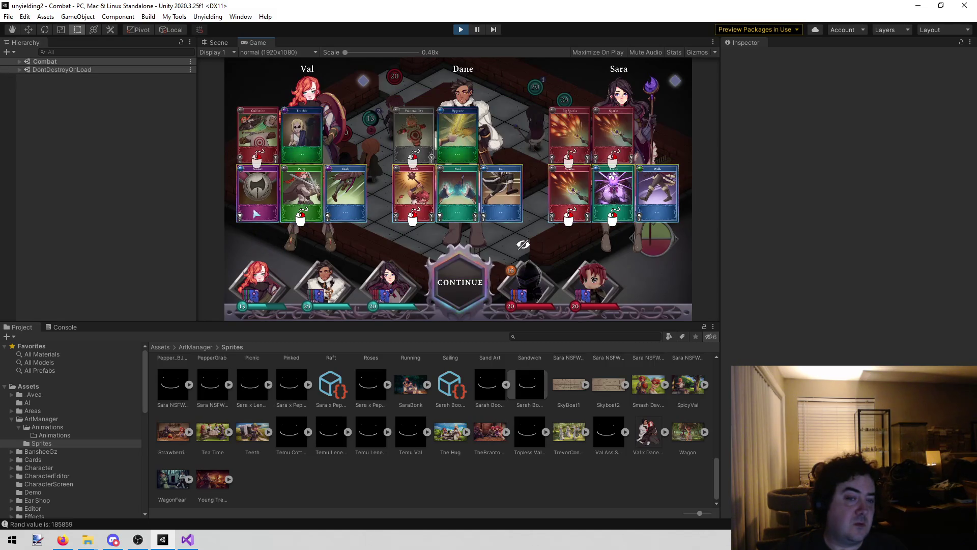
left_click(455, 265)
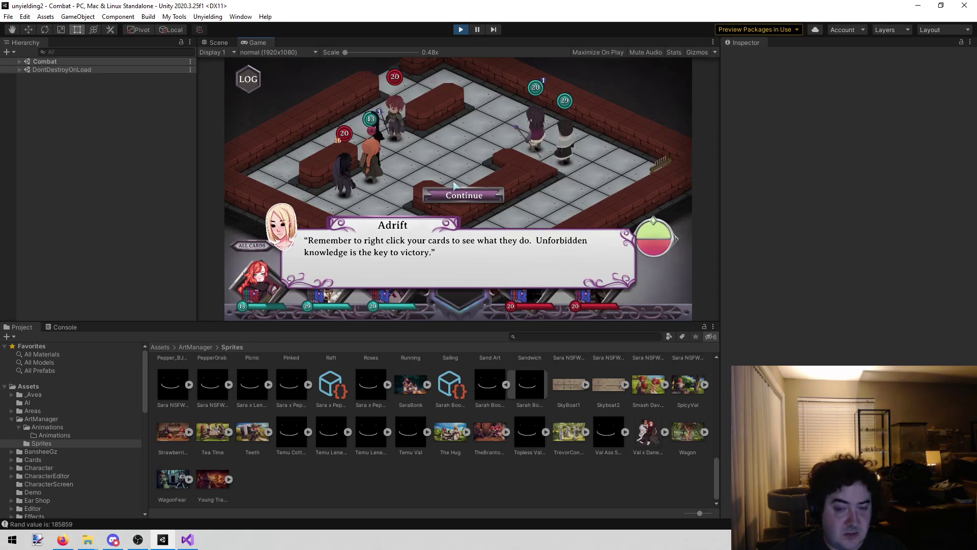
left_click(461, 198)
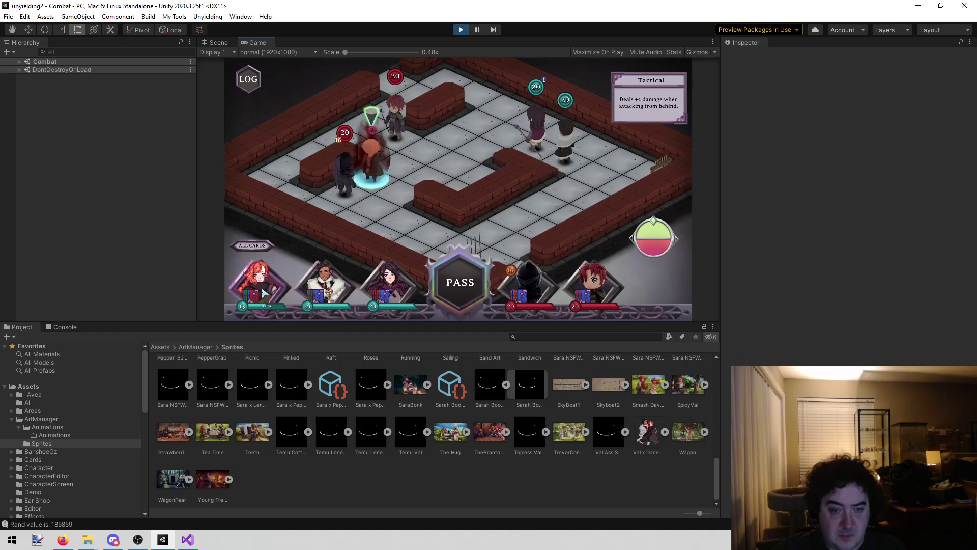
Have Val play Parry and apply Vulnerability to an enemy
left_click(338, 229)
left_click(416, 177)
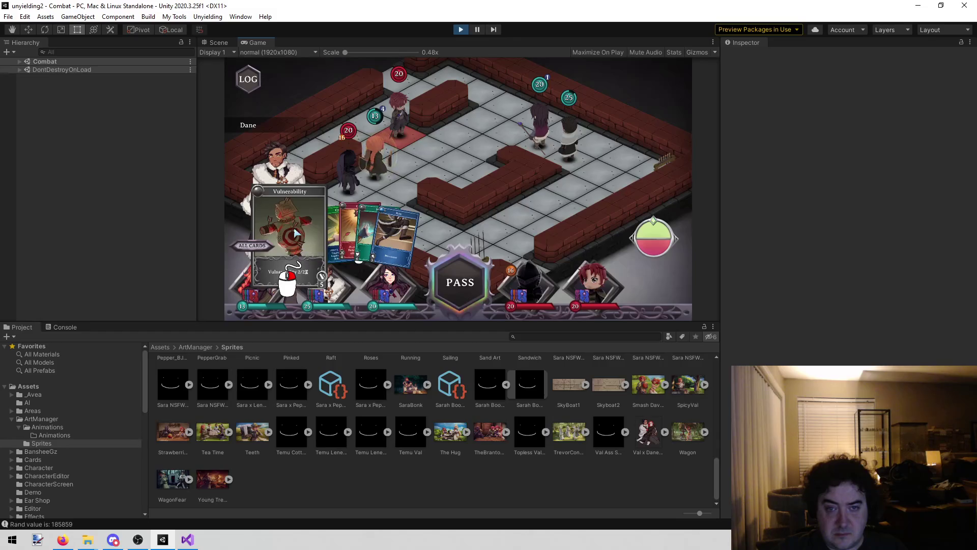
left_click(295, 234)
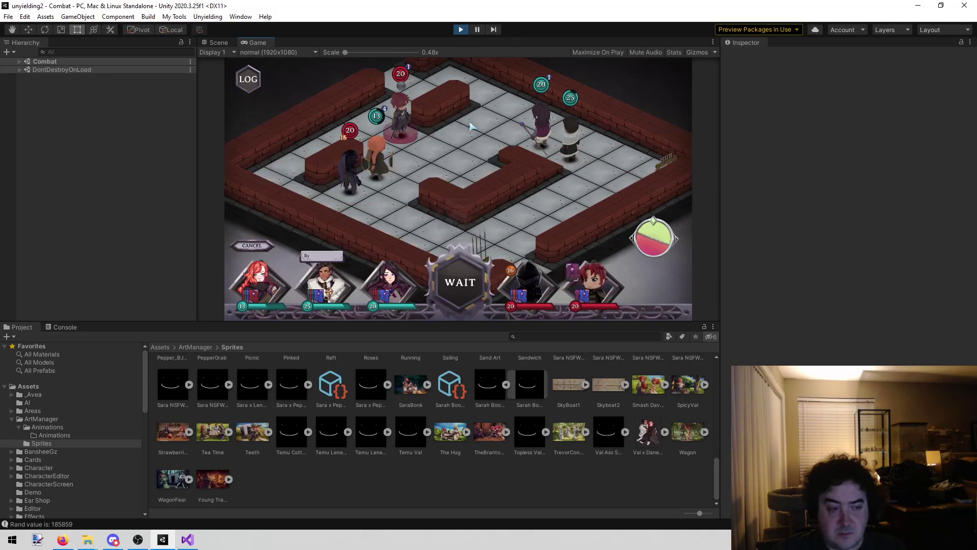
left_click(471, 126)
Walk Sara forward, then hit the red-haired enemy with two Sparks and finish it with Big Sparks
mouse_move(392, 195)
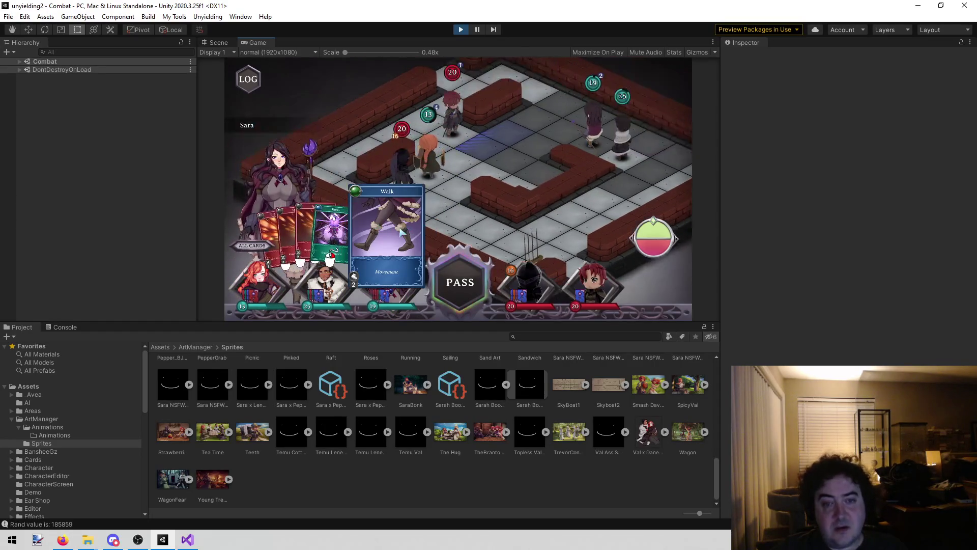
left_click(401, 231)
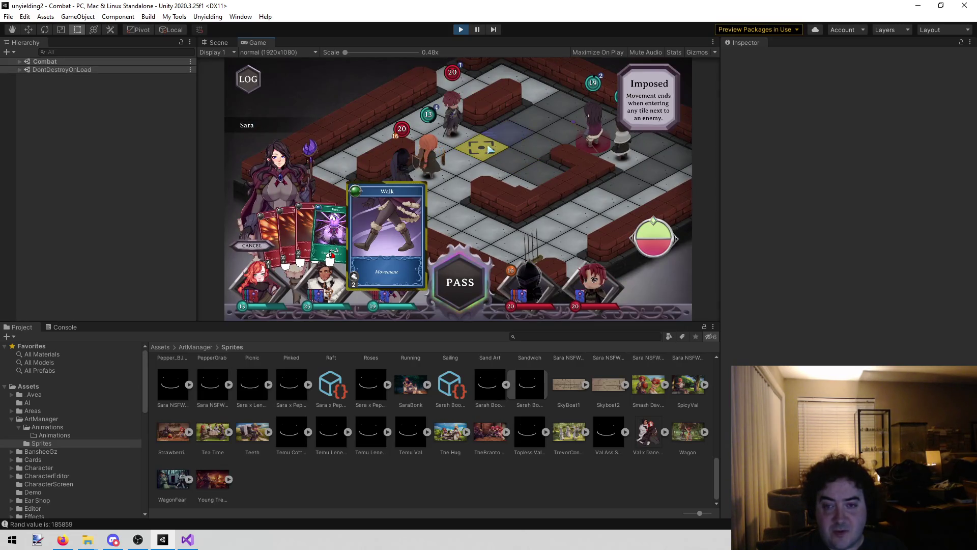
left_click(500, 124)
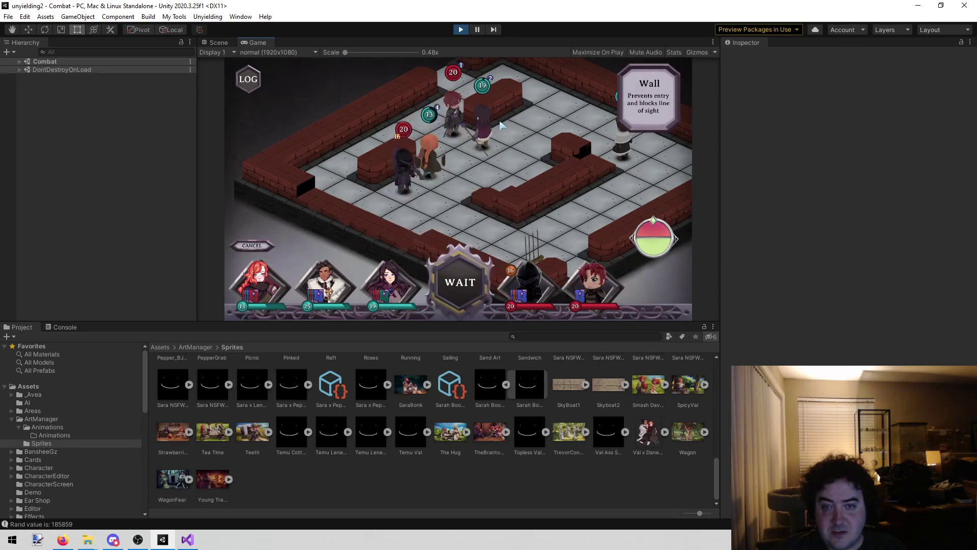
left_click(284, 291)
left_click(428, 175)
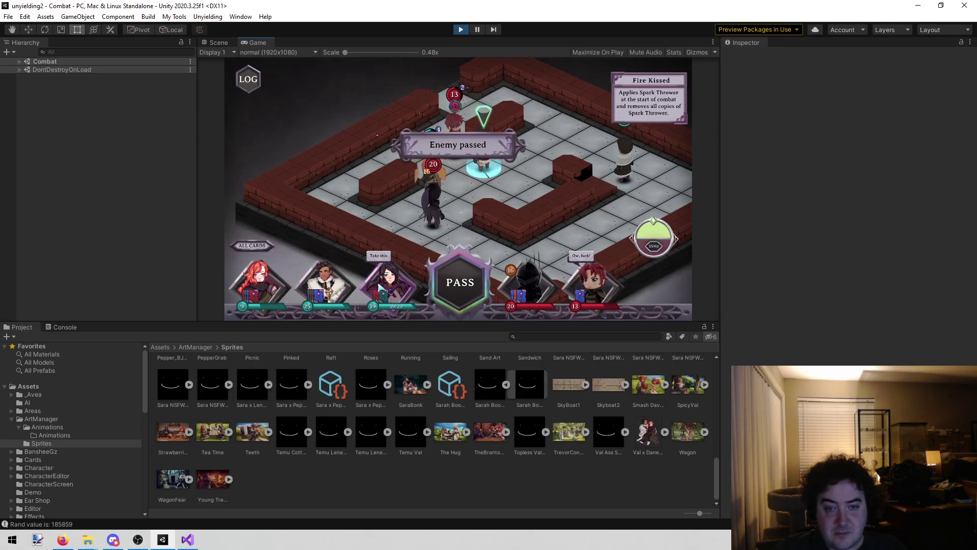
left_click(379, 288)
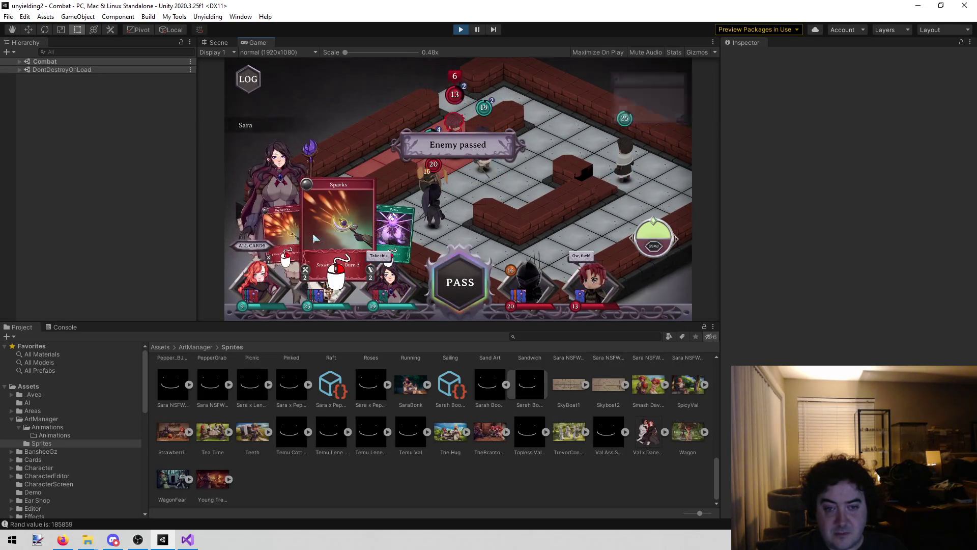
left_click(503, 174)
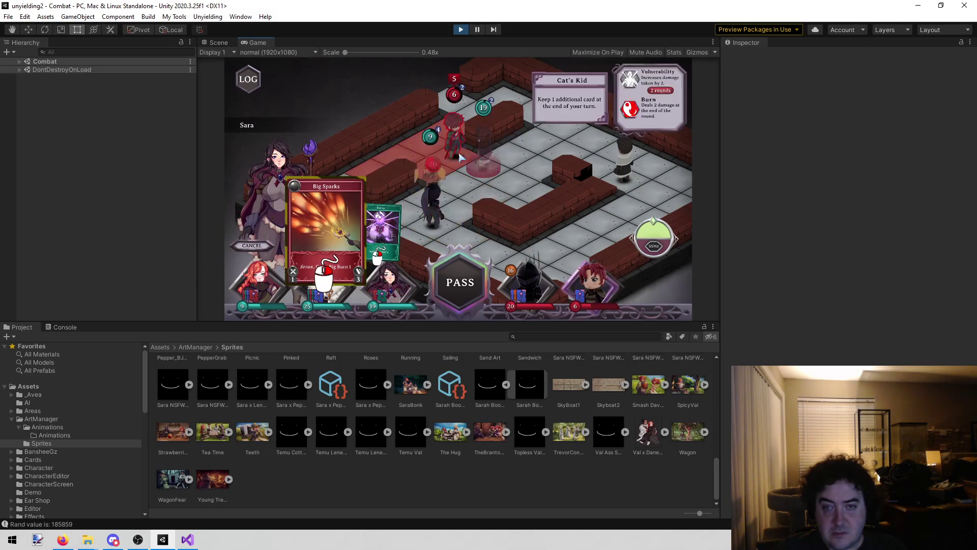
left_click(494, 172)
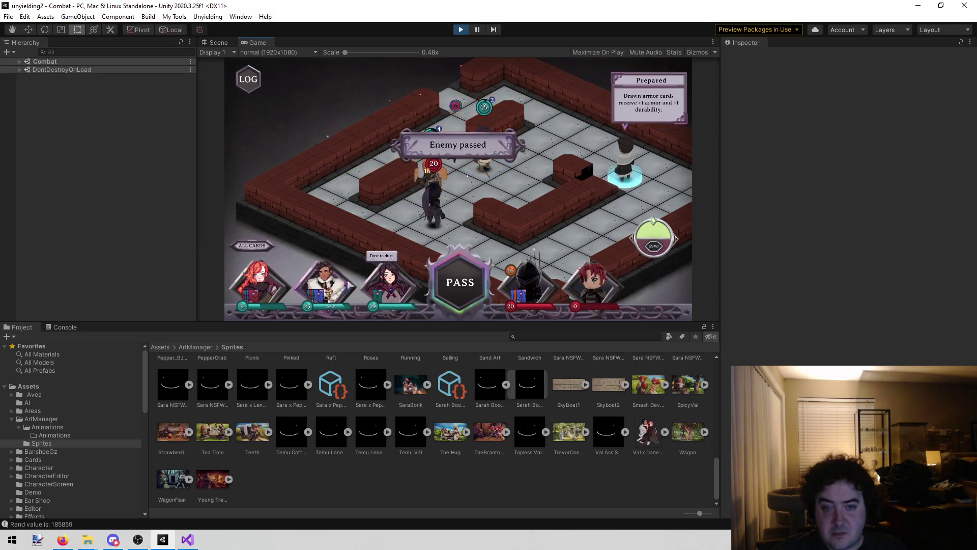
Move Dane forward with Run and play Trouble to inflict a card on the enemy
left_click(256, 294)
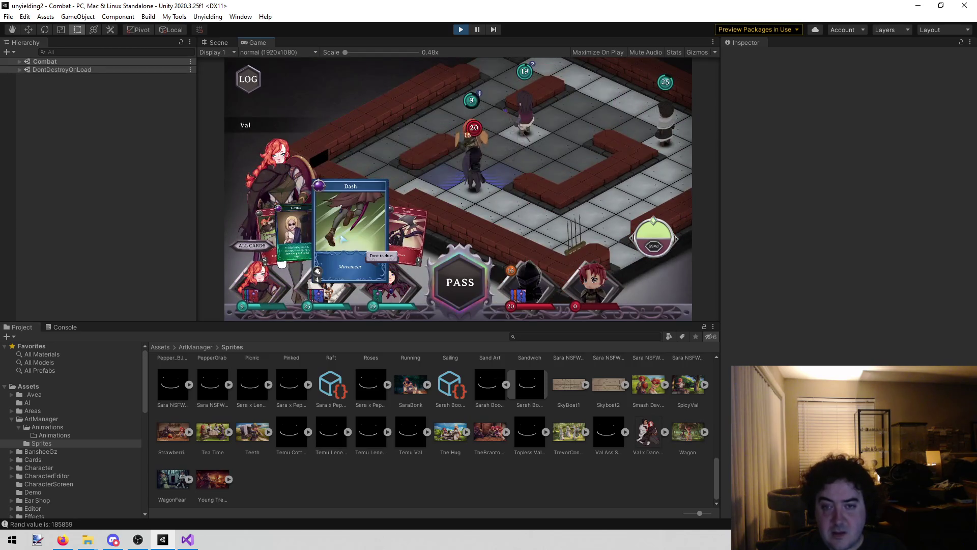
left_click(326, 285)
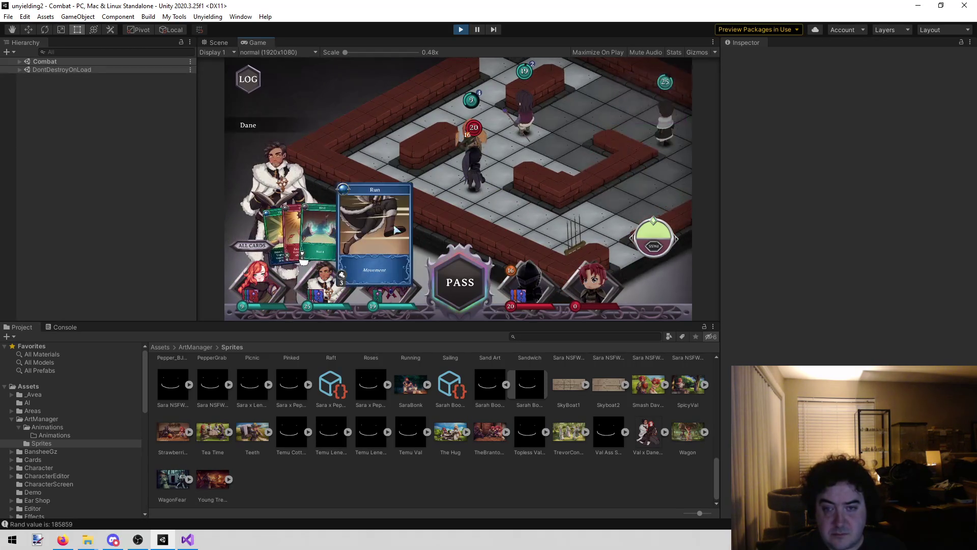
left_click(552, 149)
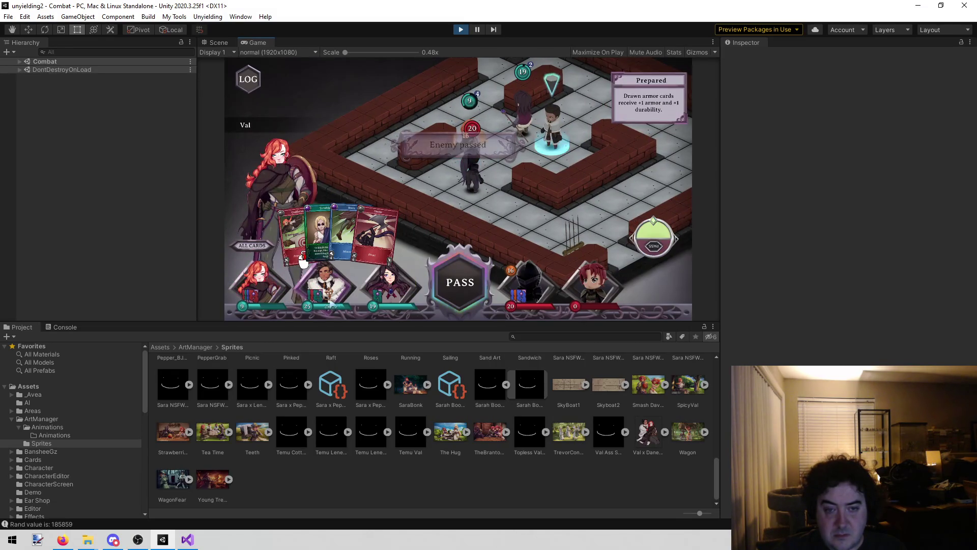
left_click(472, 175)
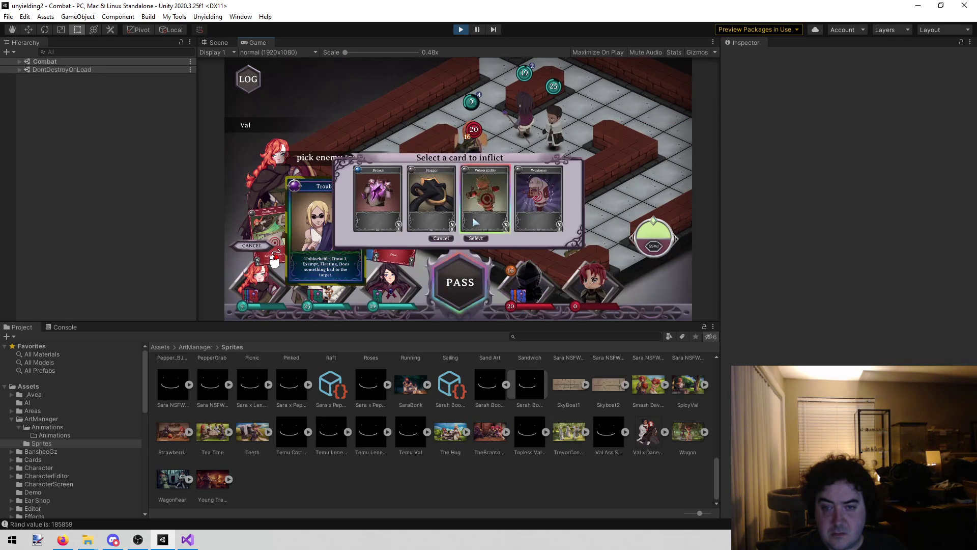
left_click(476, 238)
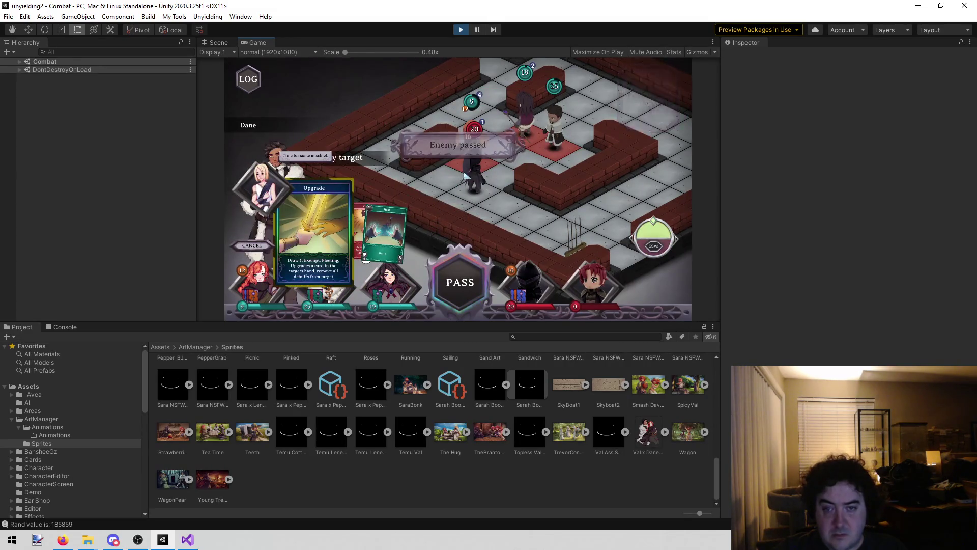
Strike with Val's Smite, finish the last enemy with Guillotine, and leave the VICTORY screen
left_click(261, 288)
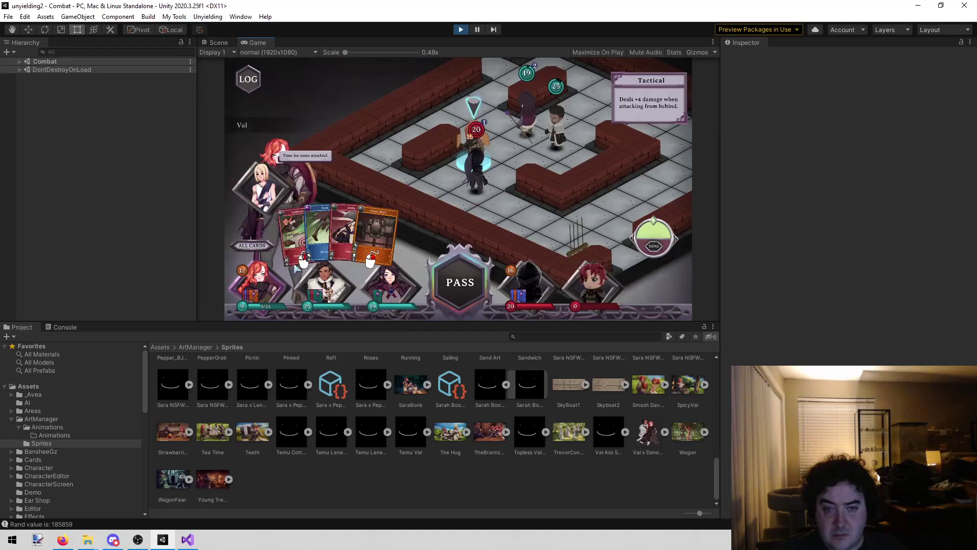
left_click(350, 229)
left_click(476, 184)
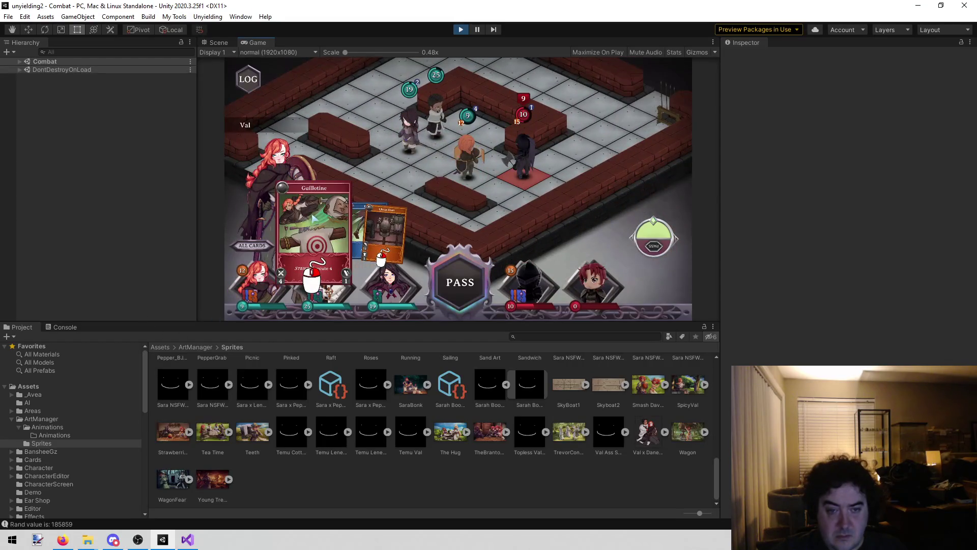
left_click(308, 209)
left_click(593, 175)
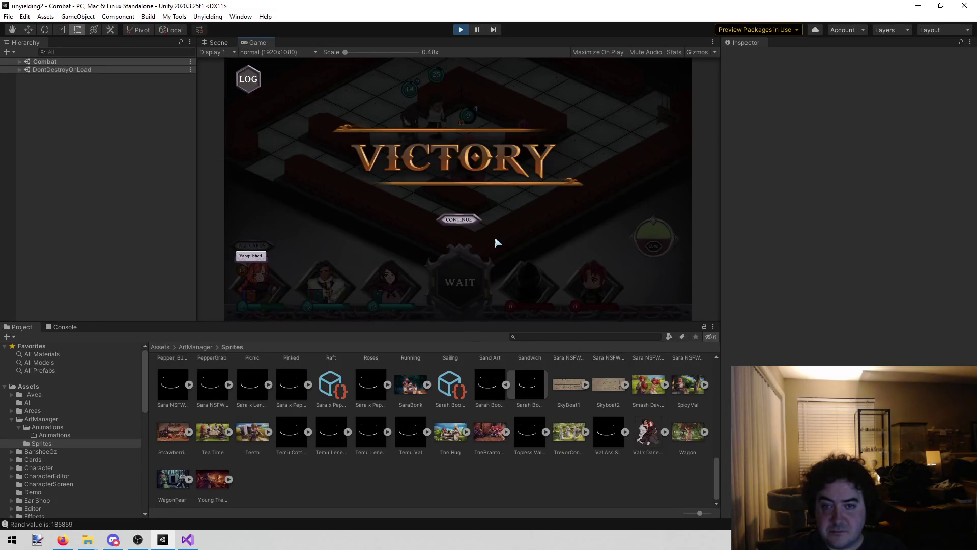
left_click(463, 225)
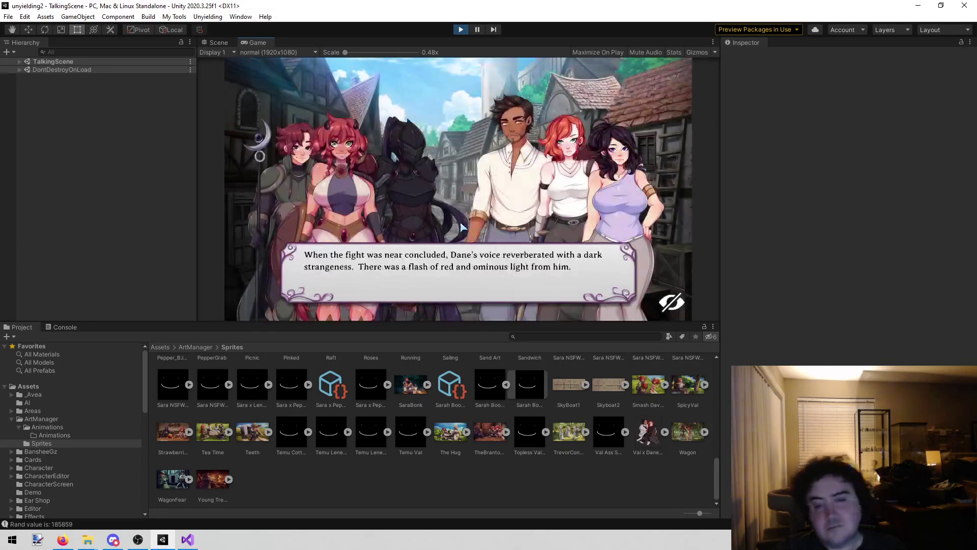
Finish the post-battle talking scene and keep combat enabled on the story map
left_click(456, 229)
left_click(456, 230)
left_click(454, 233)
left_click(453, 237)
left_click(449, 240)
left_click(445, 243)
left_click(441, 247)
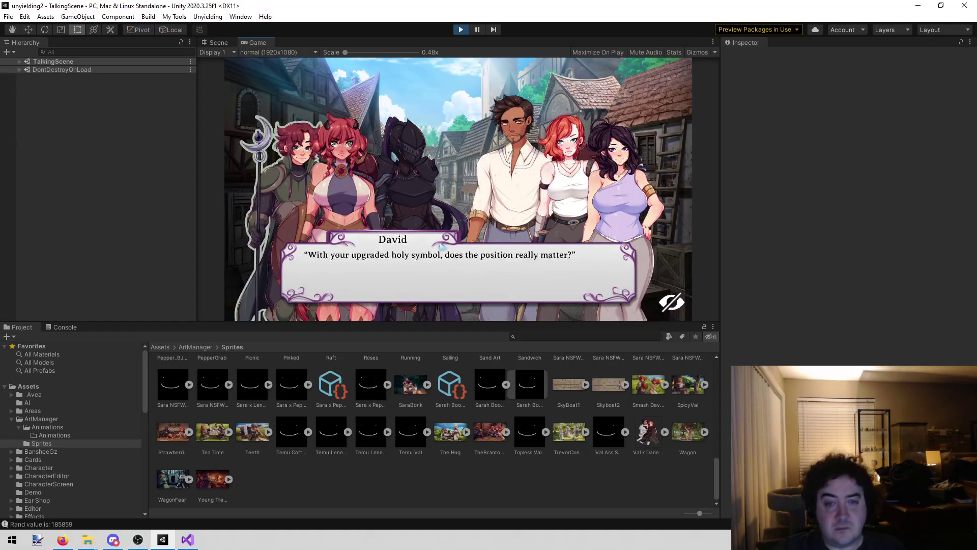
left_click(418, 265)
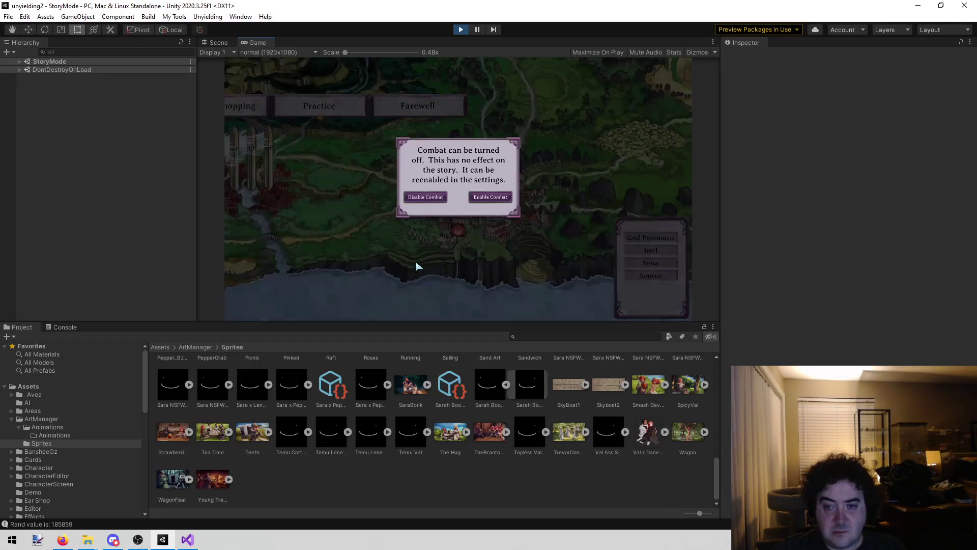
left_click(497, 199)
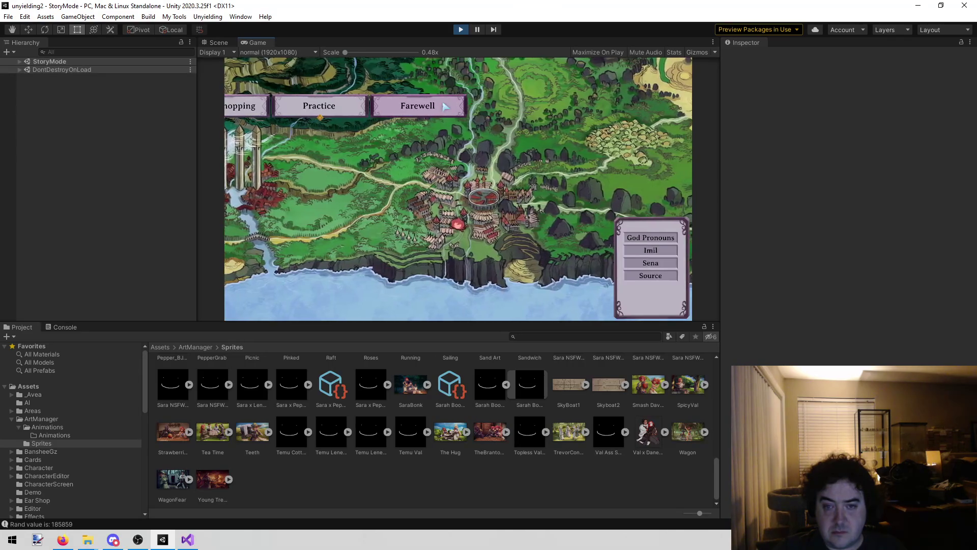
Play the Farewell event through its tavern dialogue back to the map
left_click(447, 103)
left_click(605, 113)
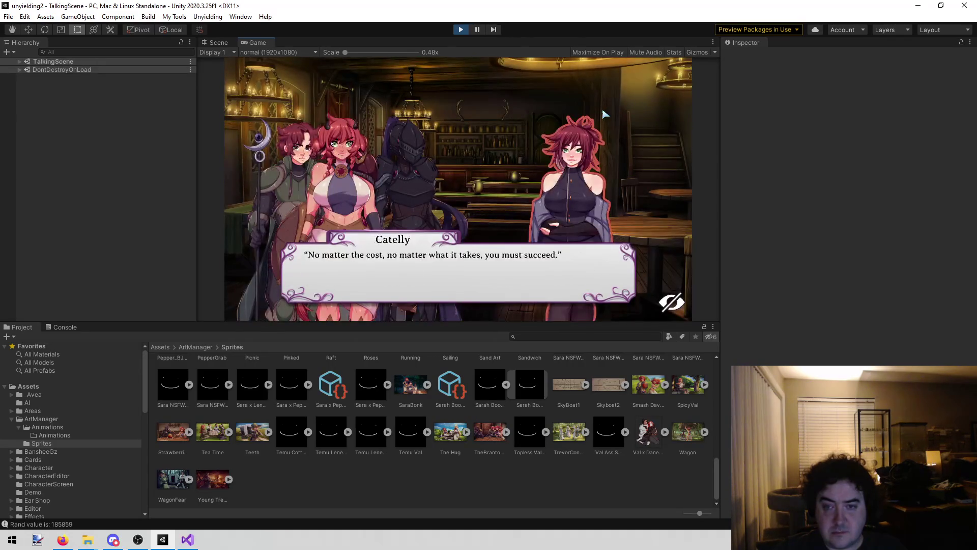
left_click(605, 114)
left_click(605, 114)
left_click(605, 113)
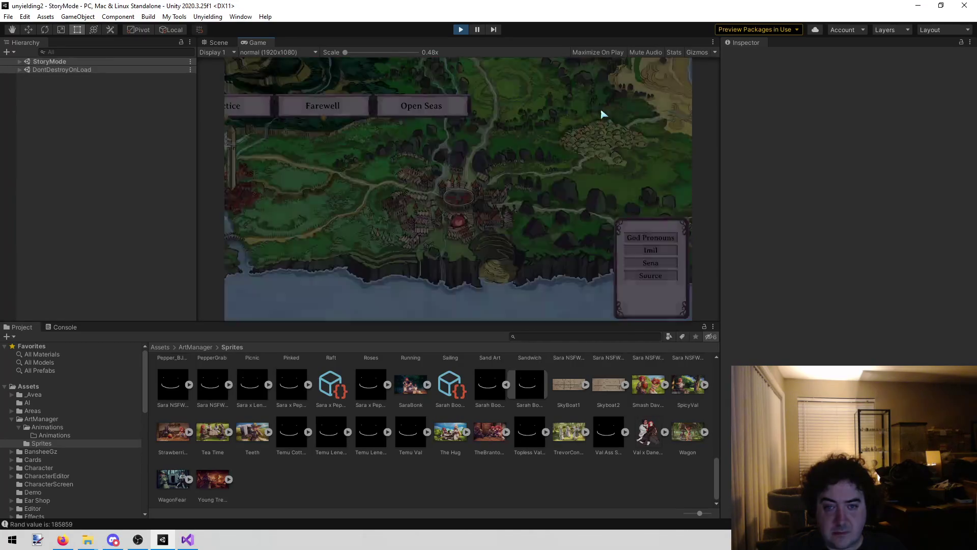
Play the Open Seas event through the ship dialogue and Lenette's reply
left_click(436, 104)
left_click(543, 102)
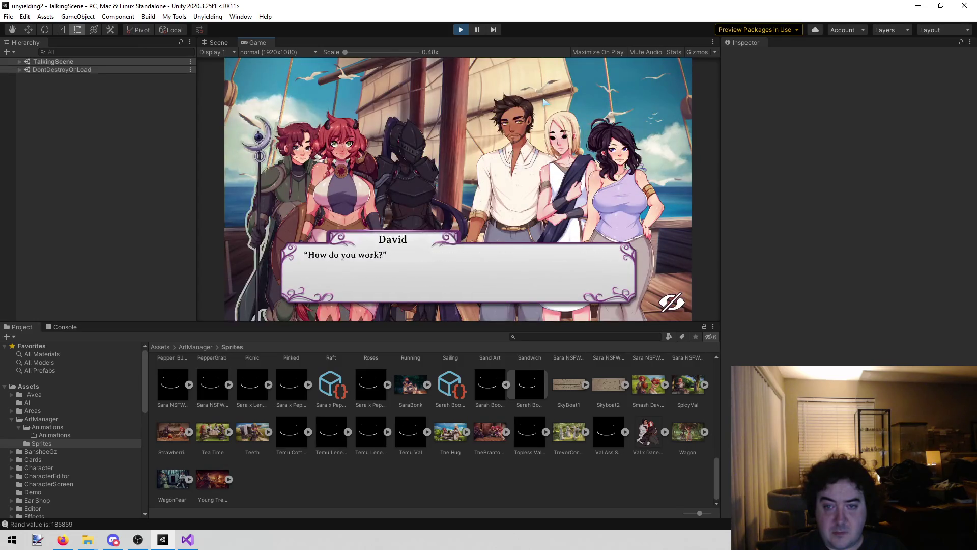
left_click(544, 103)
left_click(530, 153)
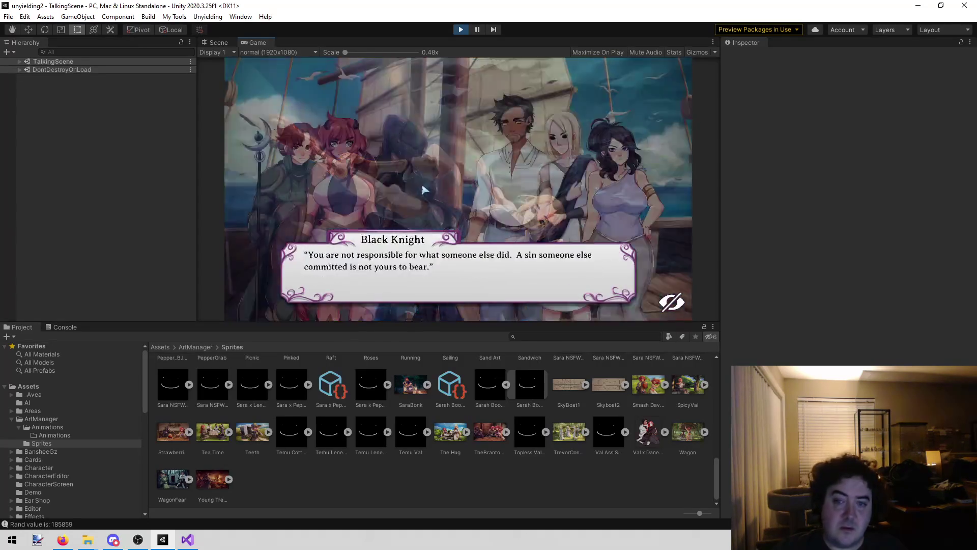
left_click(524, 185)
left_click(571, 174)
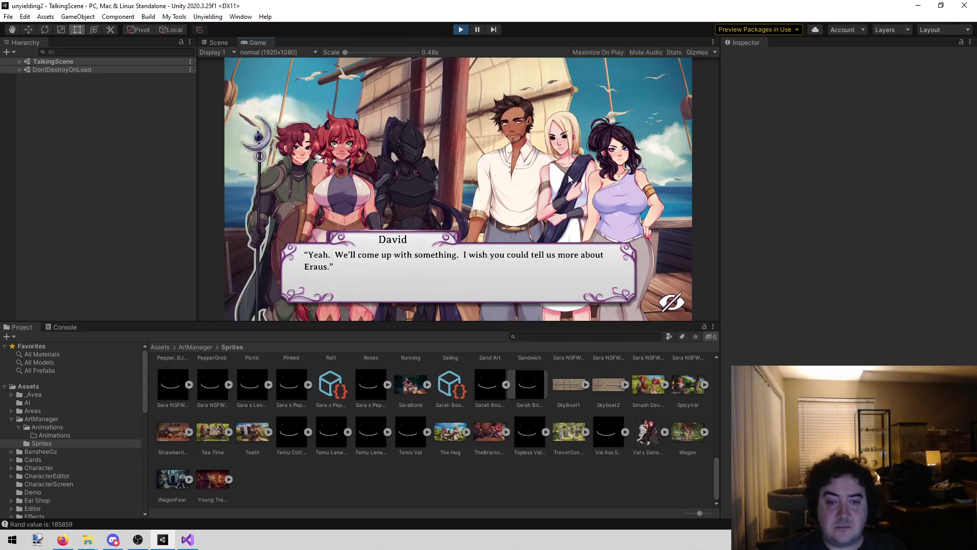
left_click(565, 185)
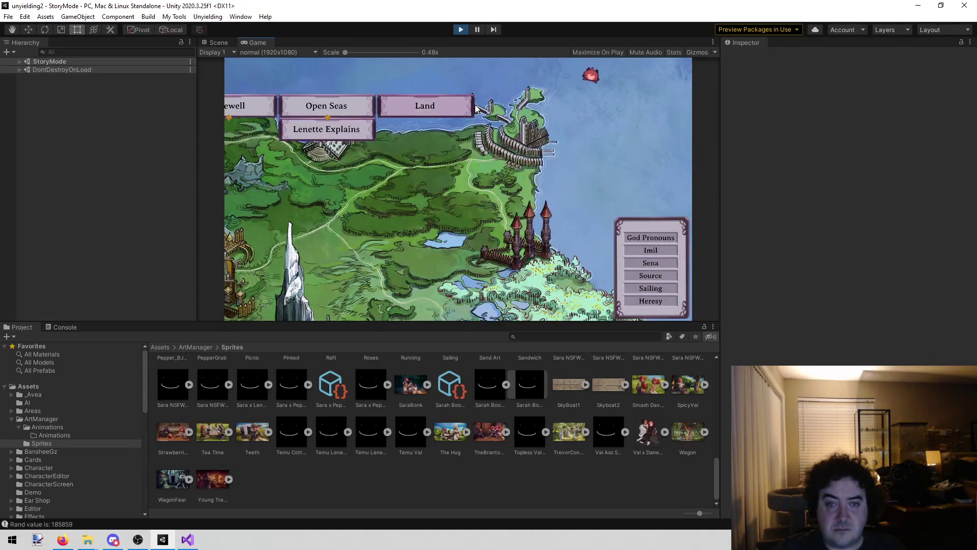
Play the Land event through the ship, town, beach and night dialogues to the map
left_click(465, 106)
left_click(526, 141)
left_click(527, 142)
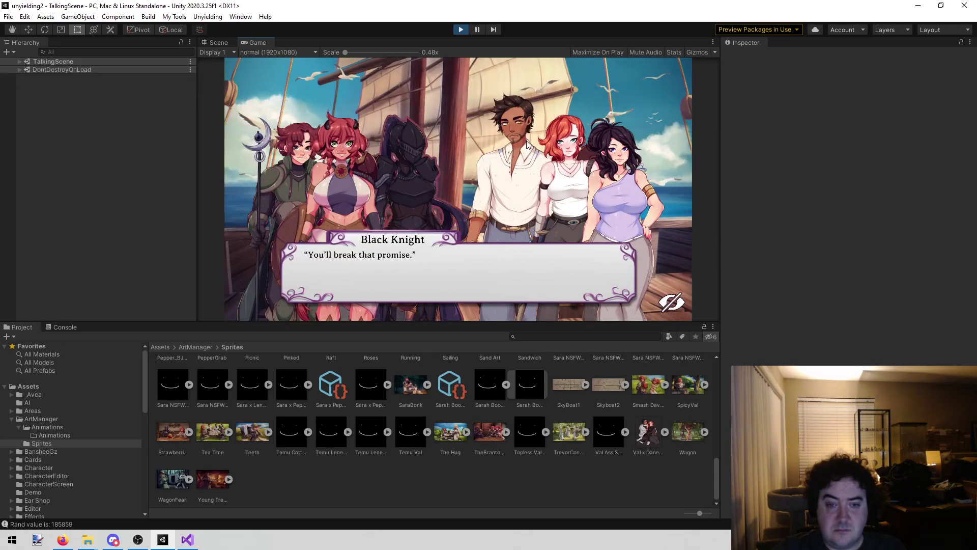
left_click(527, 145)
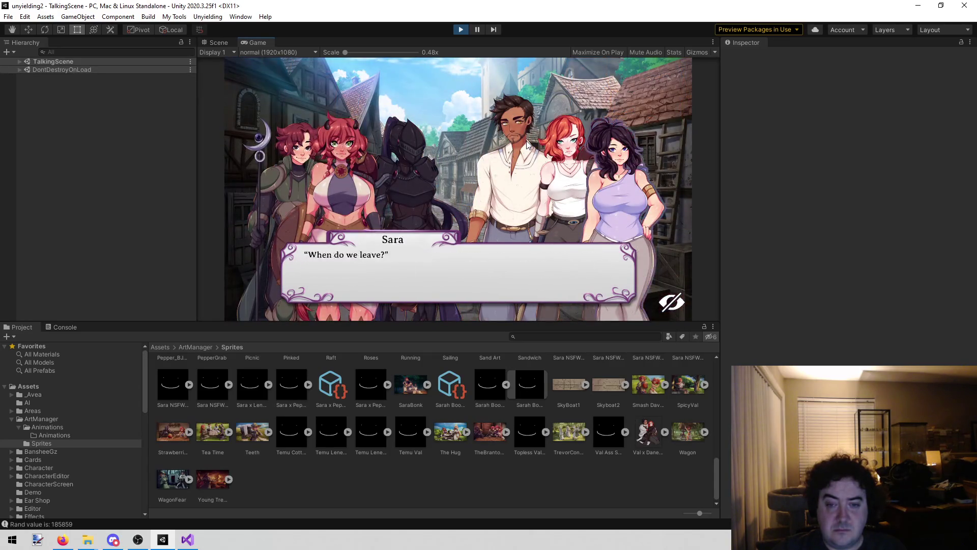
left_click(527, 145)
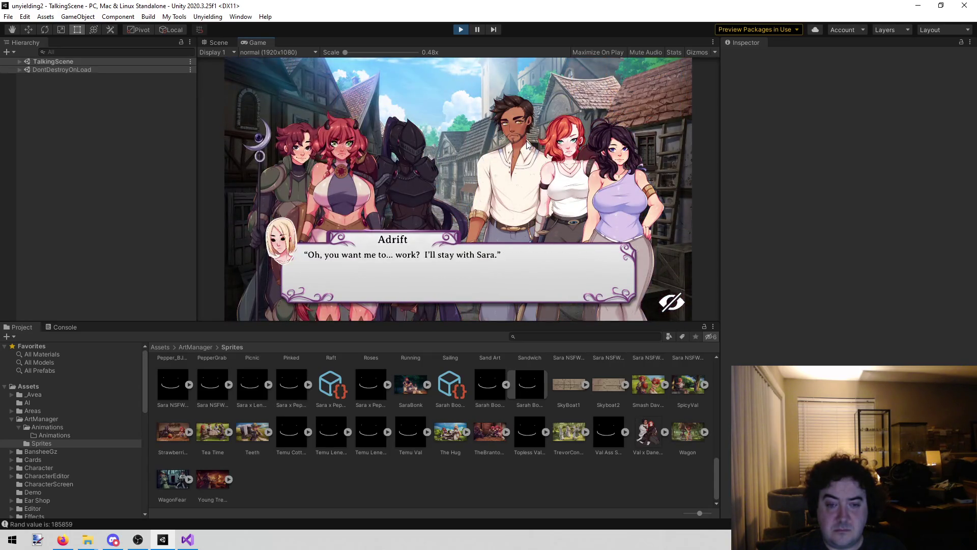
left_click(527, 145)
left_click(518, 148)
left_click(511, 154)
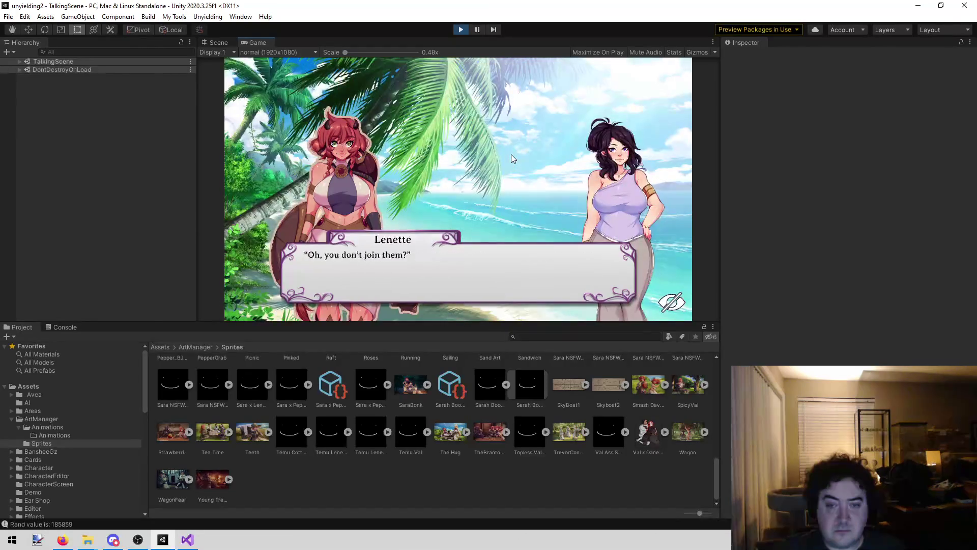
left_click(511, 154)
left_click(511, 154)
left_click(511, 154)
left_click(511, 154)
left_click(507, 159)
left_click(506, 159)
left_click(507, 160)
left_click(507, 160)
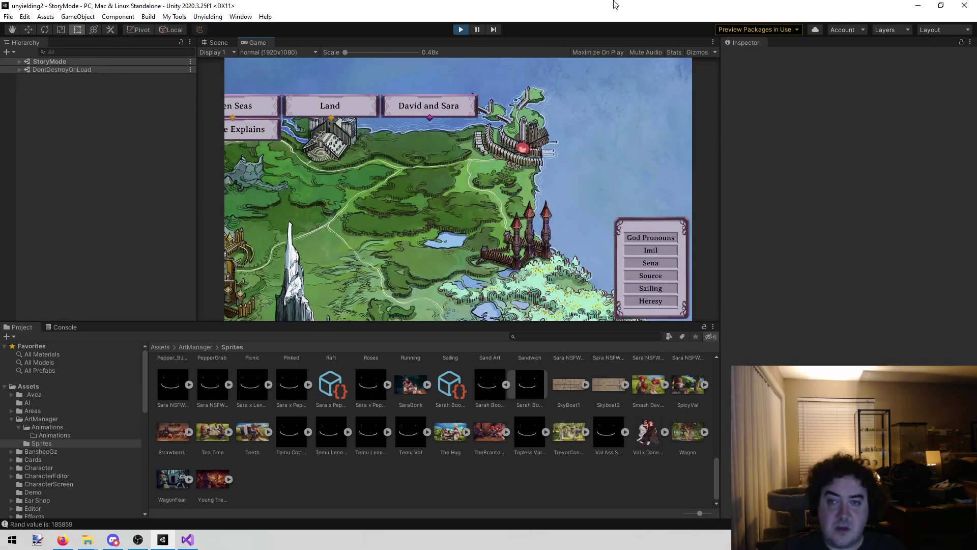
key("alt+Tab")
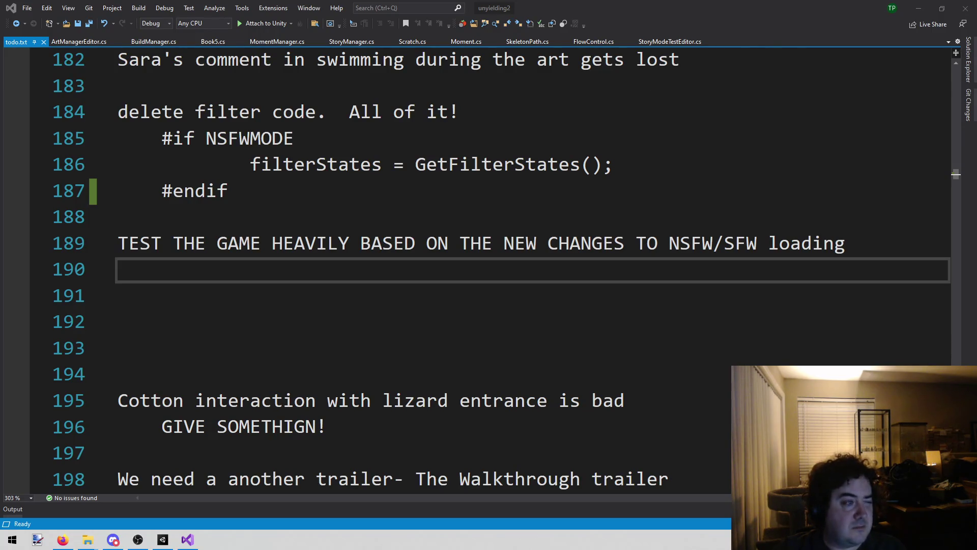
Return from the todo.txt note in Visual Studio to the running Unity game
key("alt+Tab")
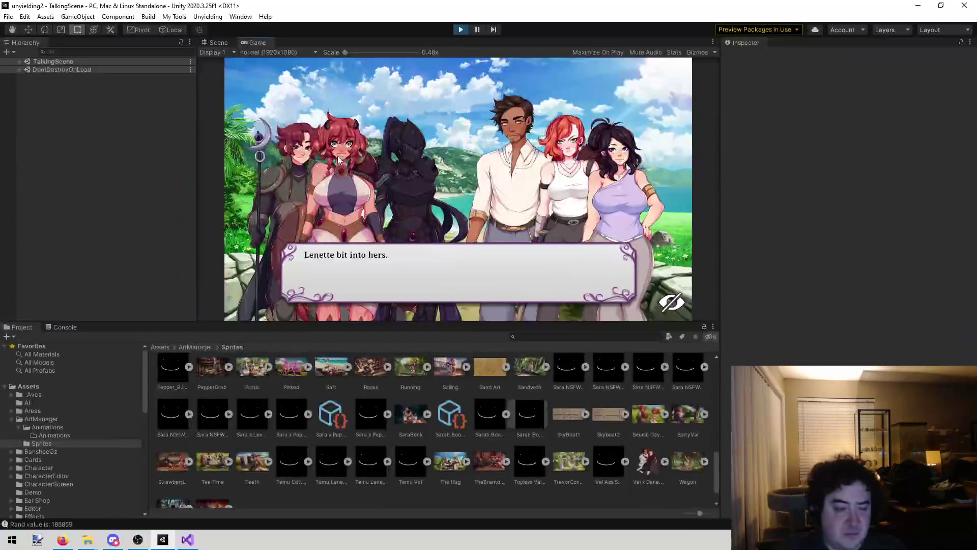
Finish the beach dialogue and return to the story map
left_click(398, 118)
left_click(398, 118)
left_click(398, 118)
left_click(398, 118)
left_click(398, 118)
left_click(399, 118)
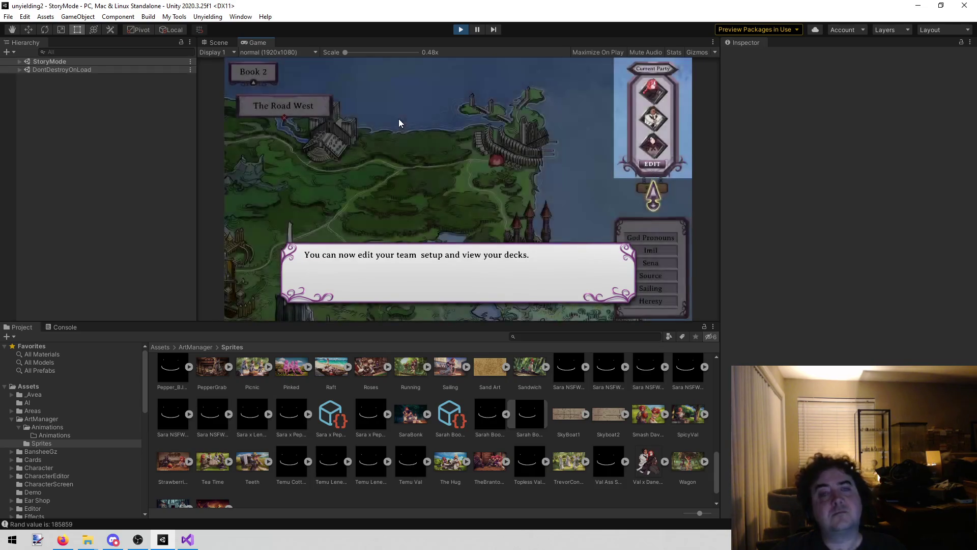
Inspect Val's equipped cards, including Striker, on the team screen, then close it
left_click(653, 165)
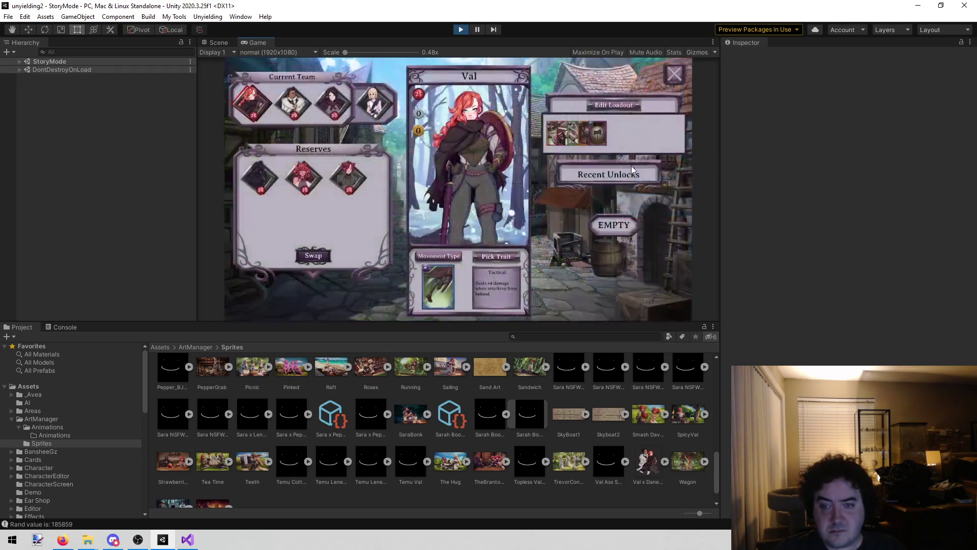
left_click(597, 132)
left_click(614, 104)
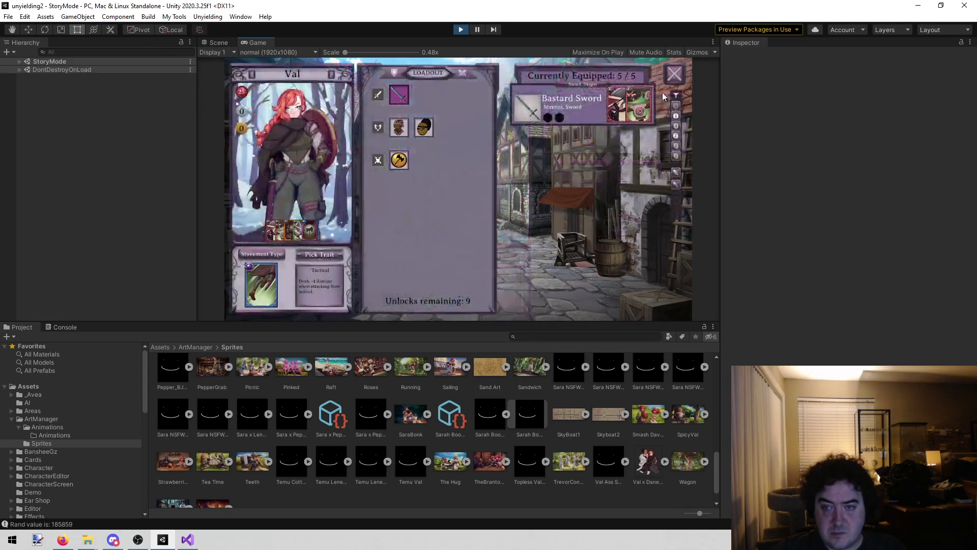
left_click(681, 68)
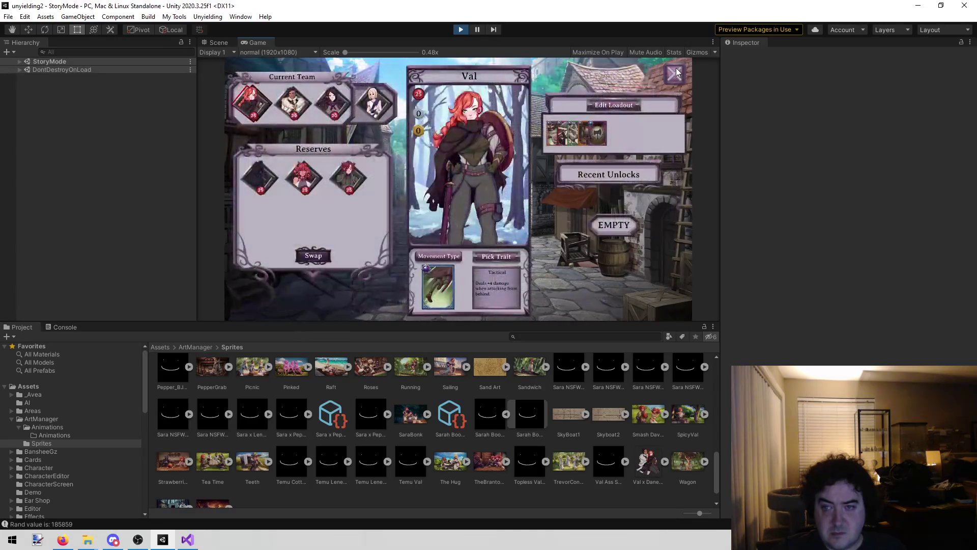
left_click(681, 68)
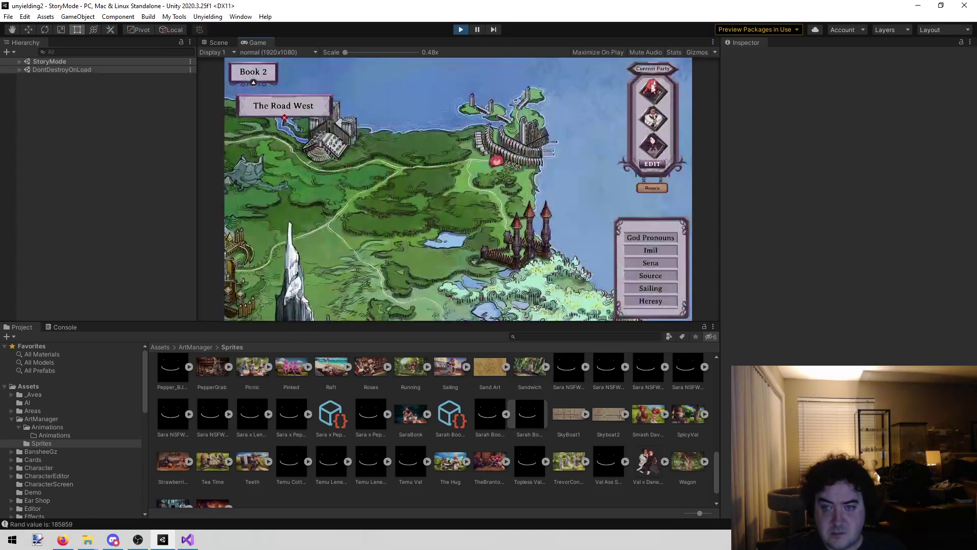
Play The Road West event through its travel dialogue into combat against three goblins
left_click(308, 107)
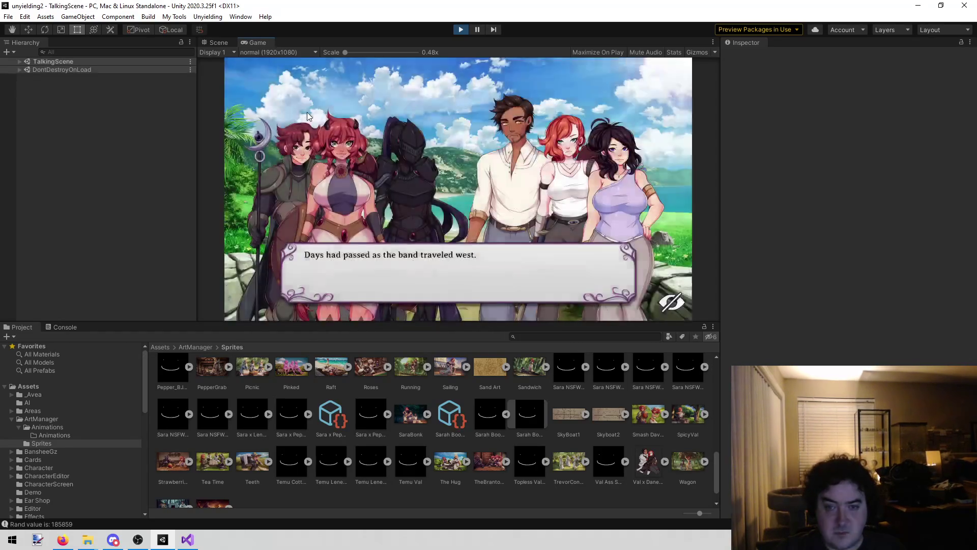
left_click(279, 148)
left_click(278, 147)
left_click(279, 147)
left_click(279, 148)
left_click(279, 147)
left_click(279, 148)
left_click(279, 148)
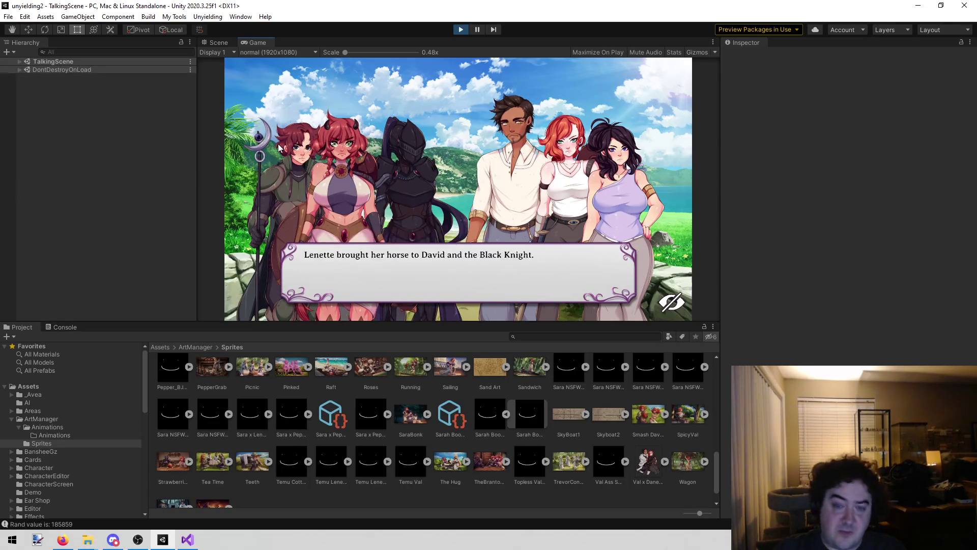
left_click(279, 148)
left_click(279, 148)
left_click(279, 148)
left_click(279, 148)
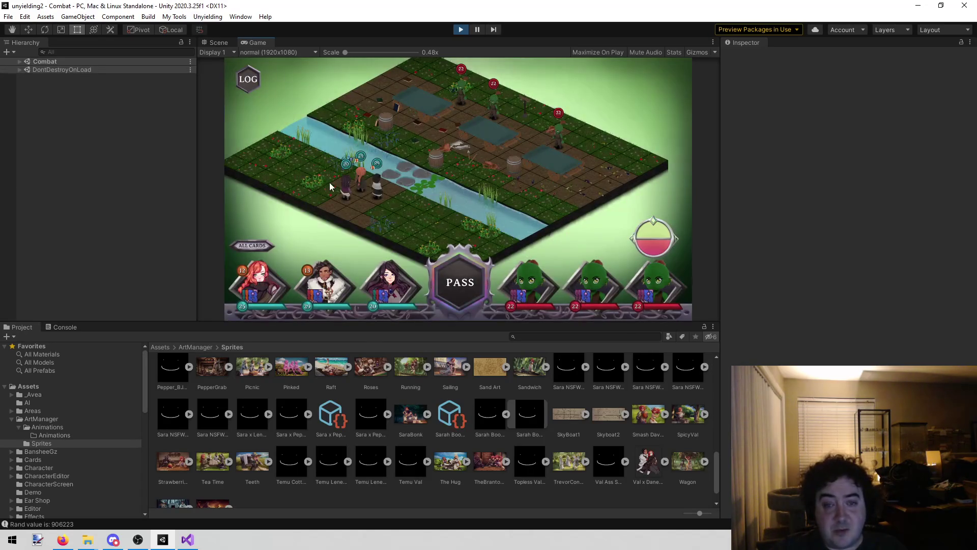
Dismiss the combat tutorial and keep the opening hands
left_click(481, 189)
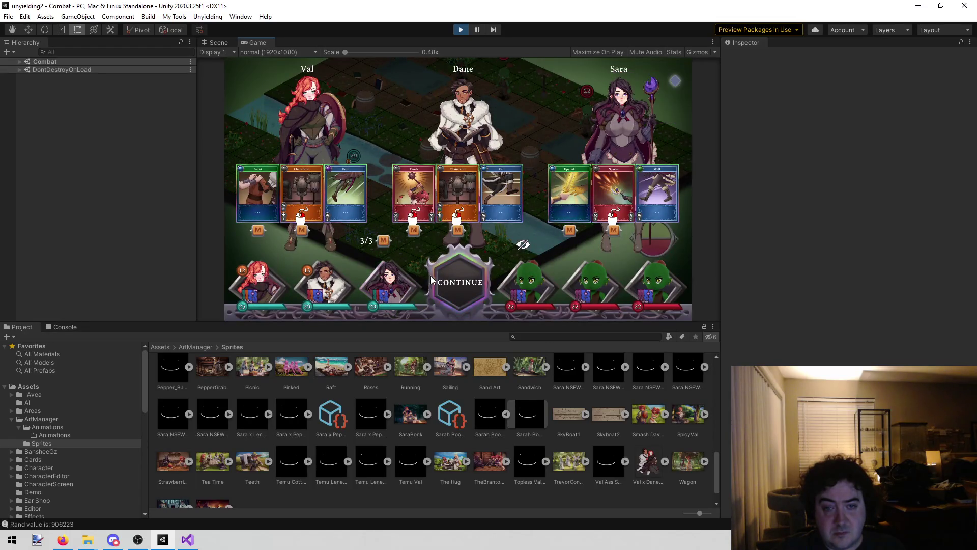
mouse_move(452, 251)
left_click(465, 275)
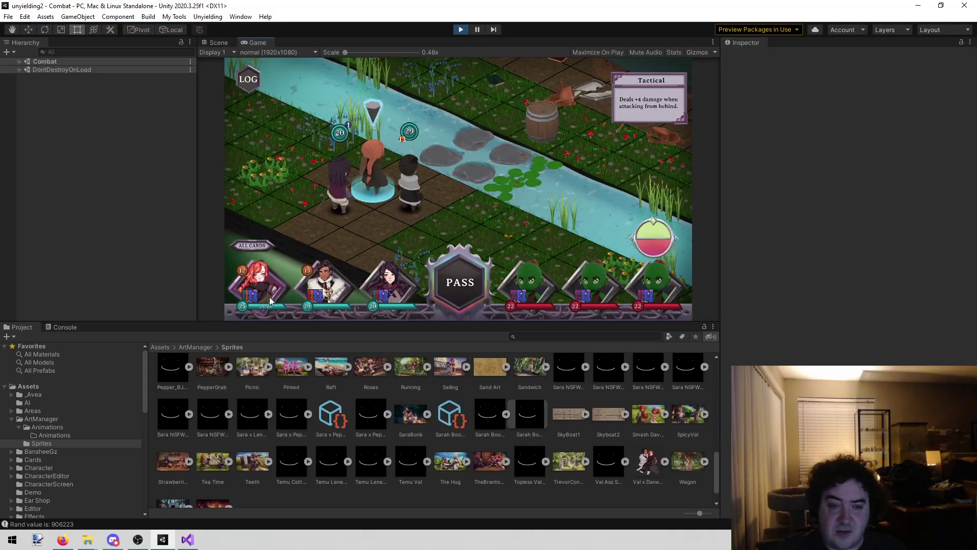
Play Val's Dash card, discard a card from Dane's hand, and continue
left_click(269, 300)
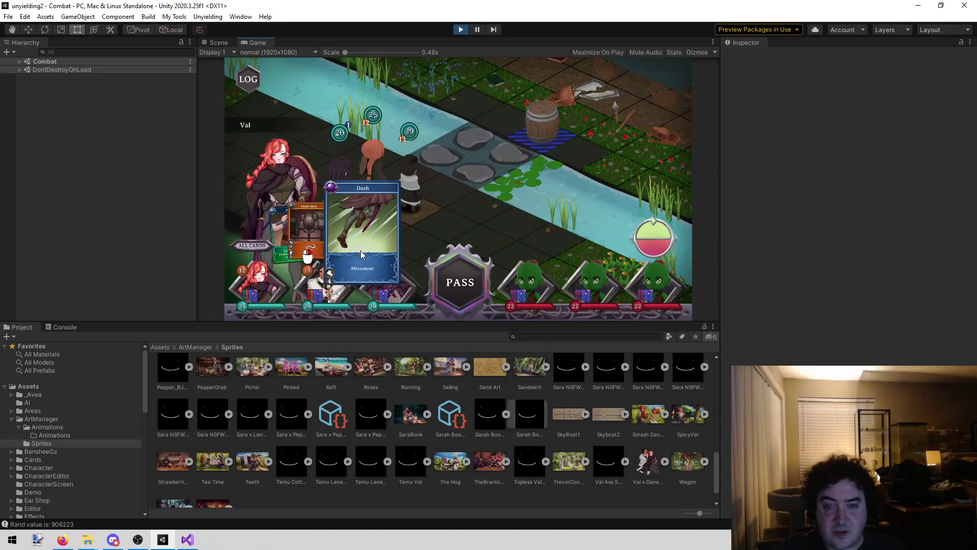
left_click(376, 259)
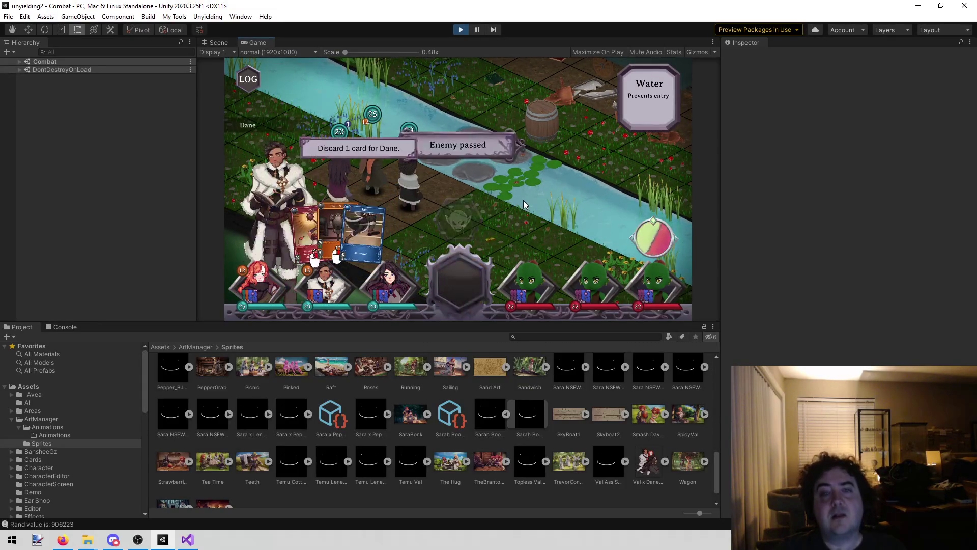
left_click(370, 223)
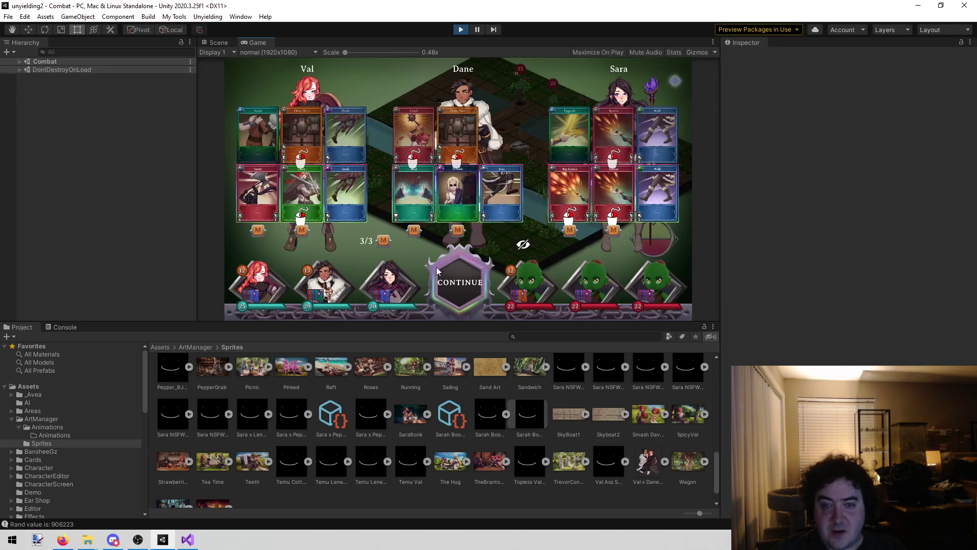
left_click(438, 266)
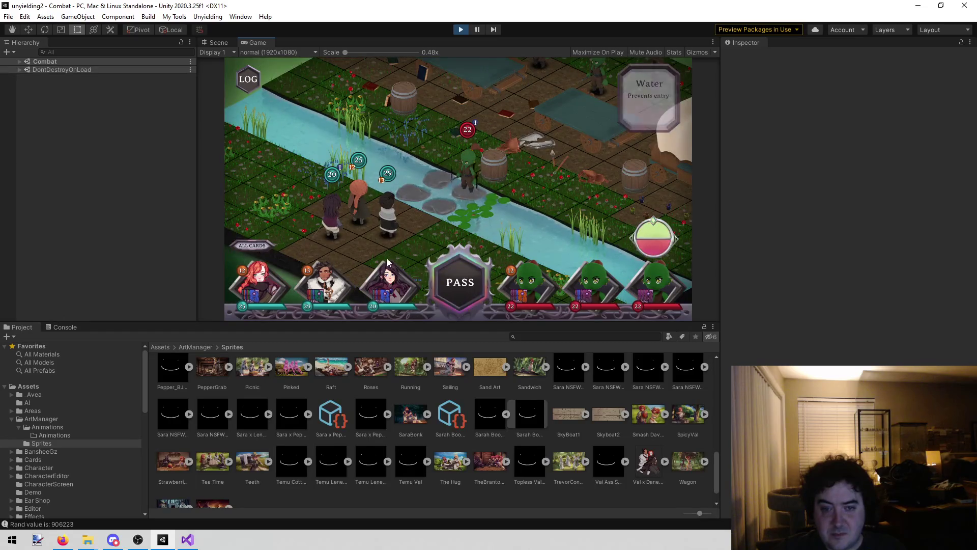
Cancel Sara's queued Walk card, end the turn, and walk the party toward the stepping stones
mouse_move(304, 280)
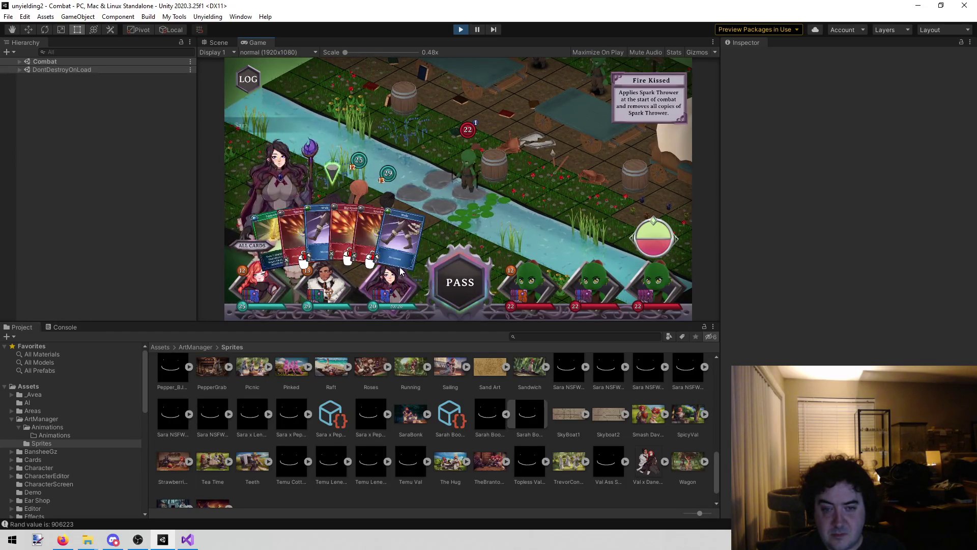
left_click(434, 264)
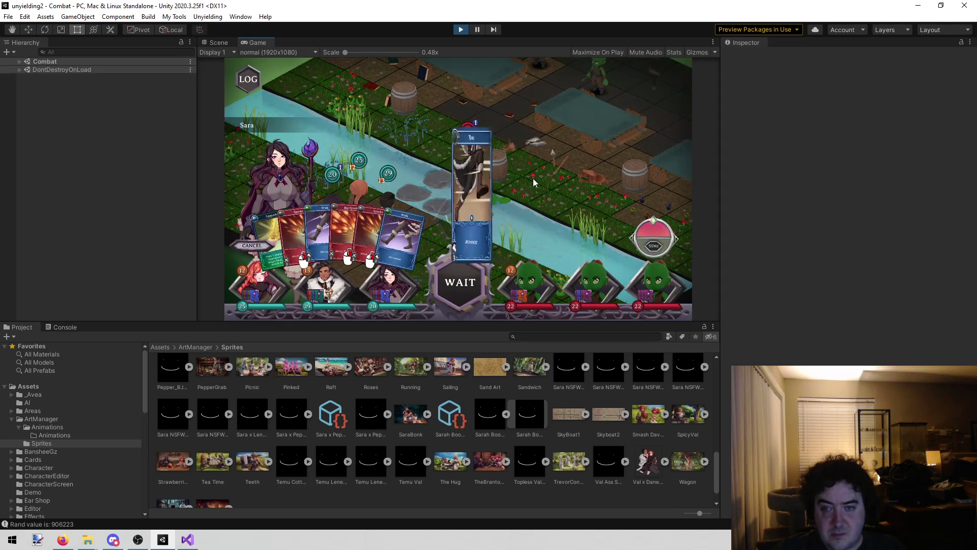
left_click(441, 278)
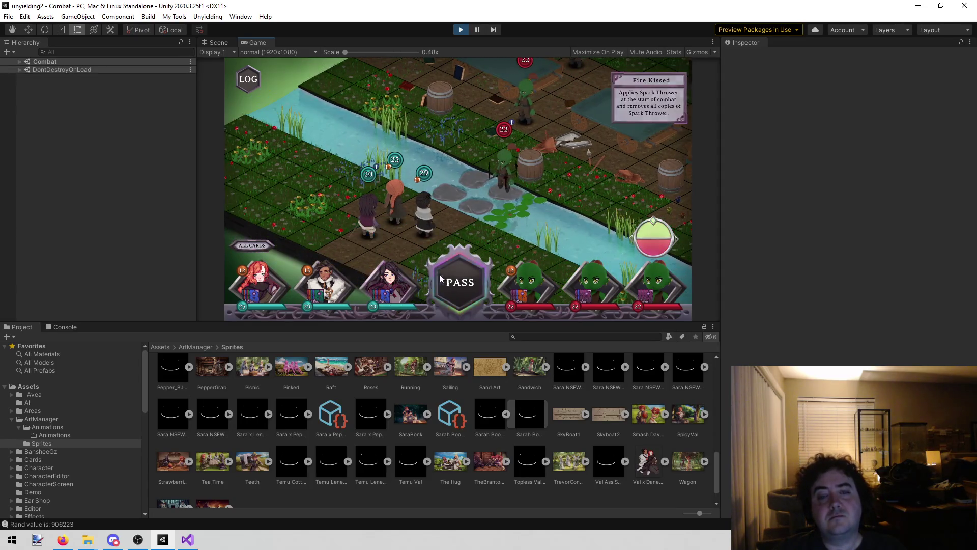
left_click(441, 278)
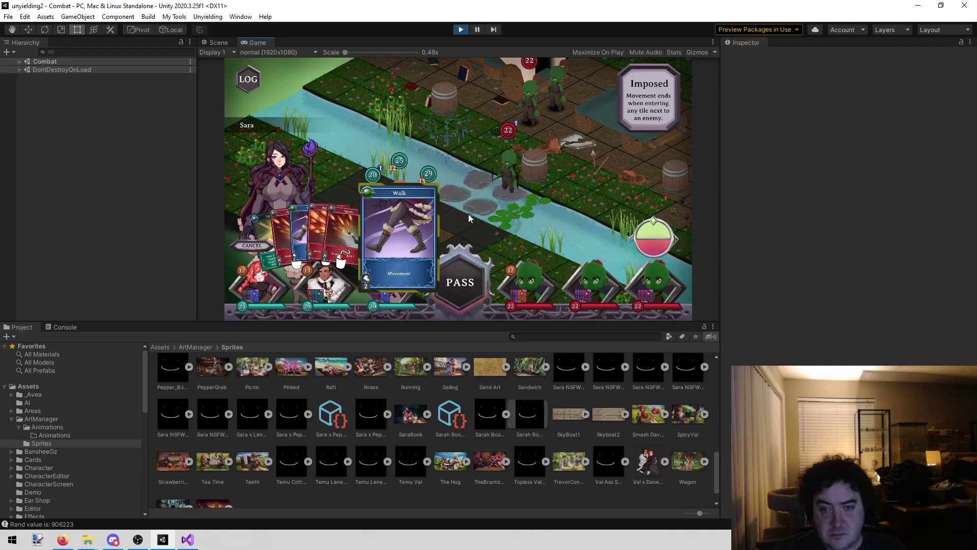
left_click(534, 216)
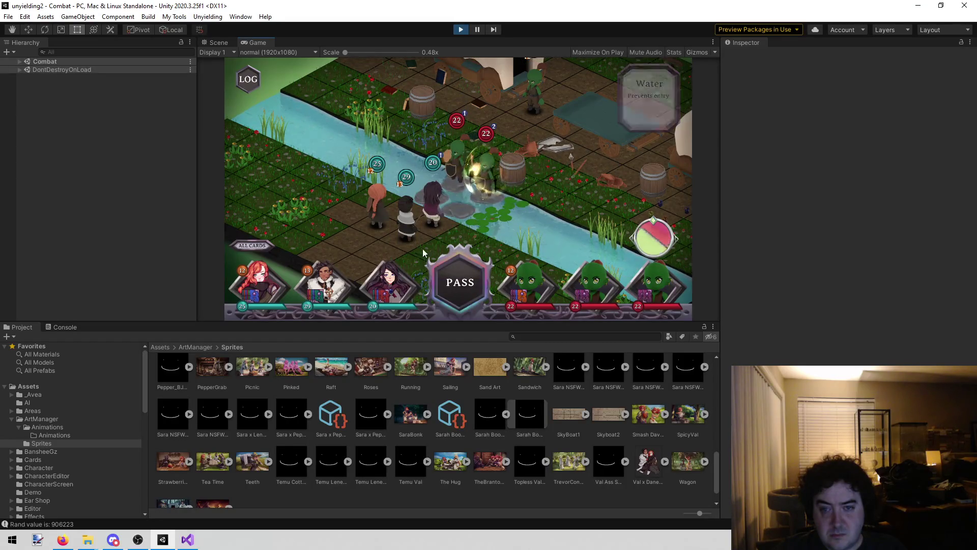
Cast Sparks three times on the goblins
left_click(307, 236)
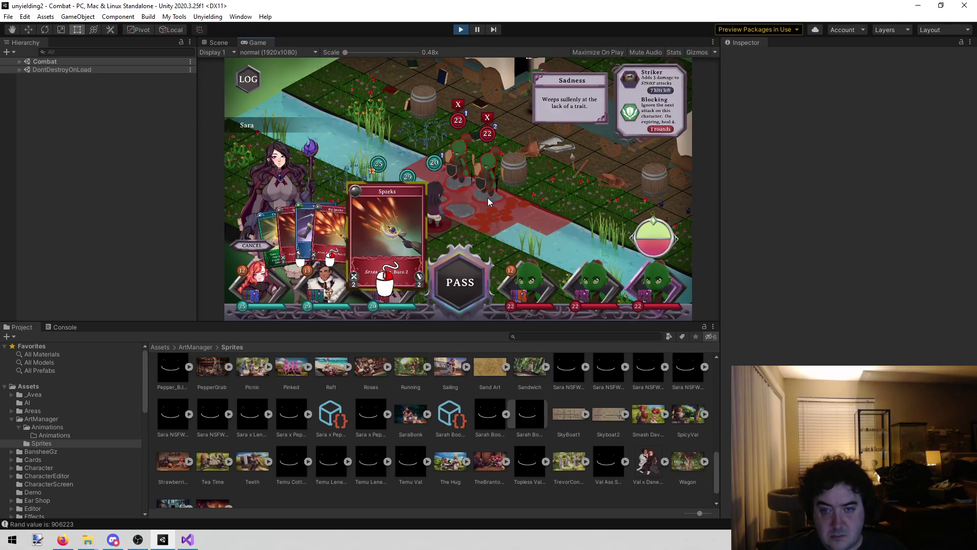
left_click(488, 201)
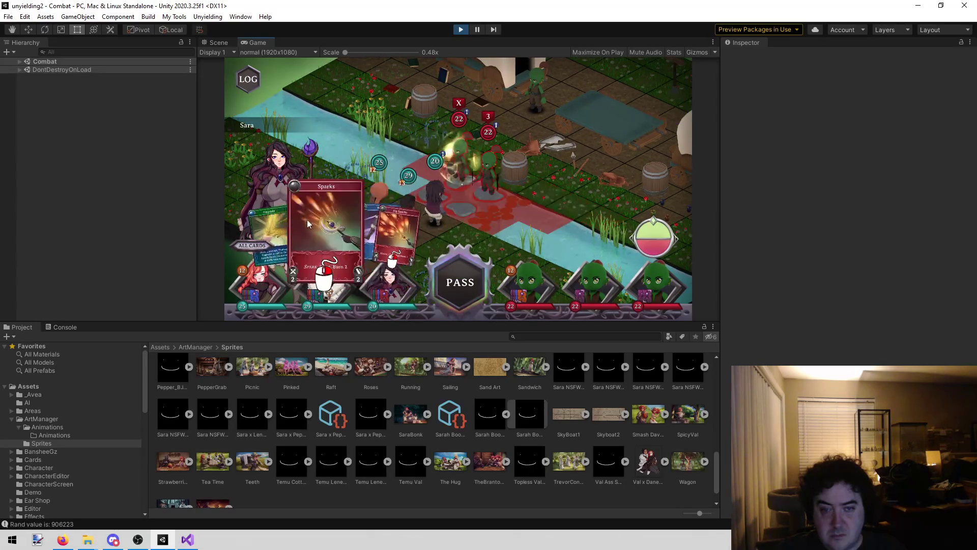
left_click(330, 226)
left_click(511, 185)
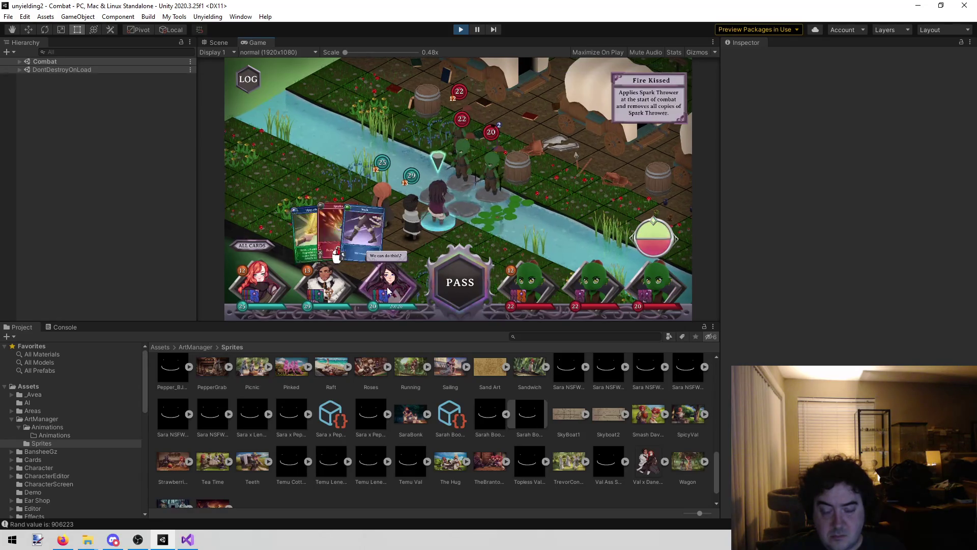
left_click(319, 211)
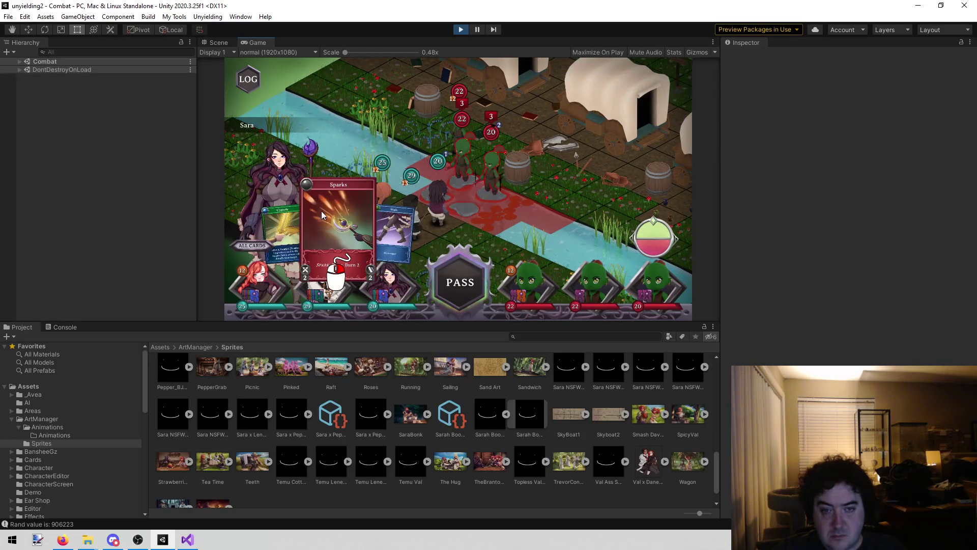
left_click(491, 192)
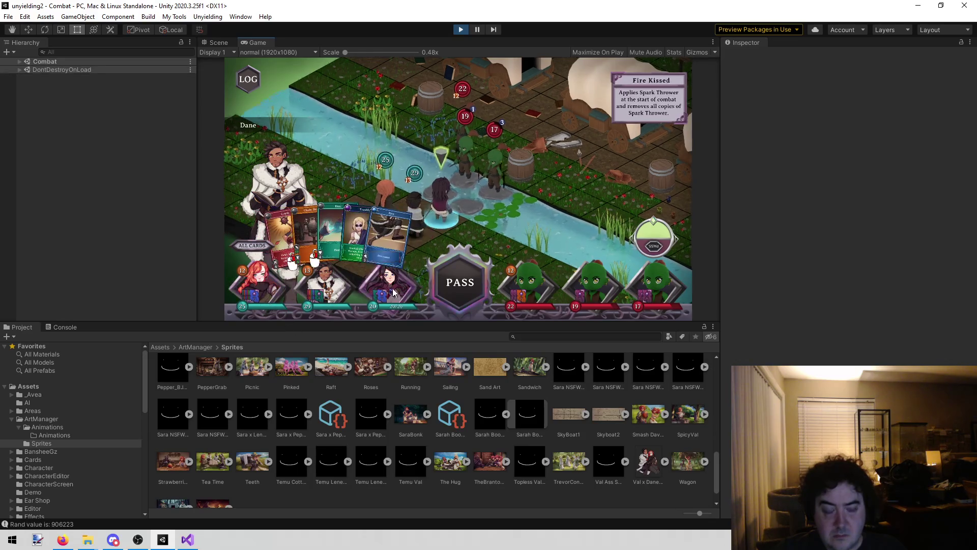
Play Val's Fury card, cancel Assist, pass the turn, and discard one of Val's cards
left_click(262, 289)
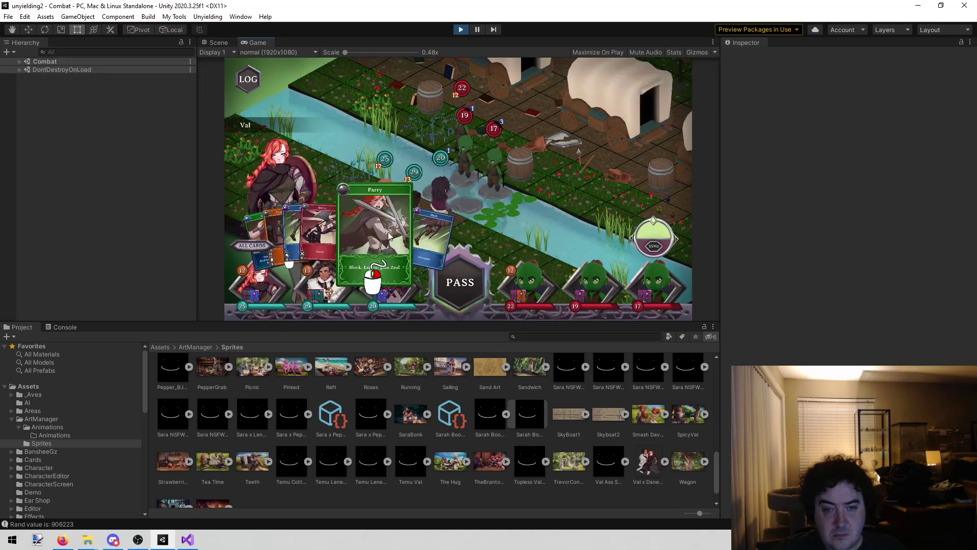
left_click_drag(370, 239, 529, 206)
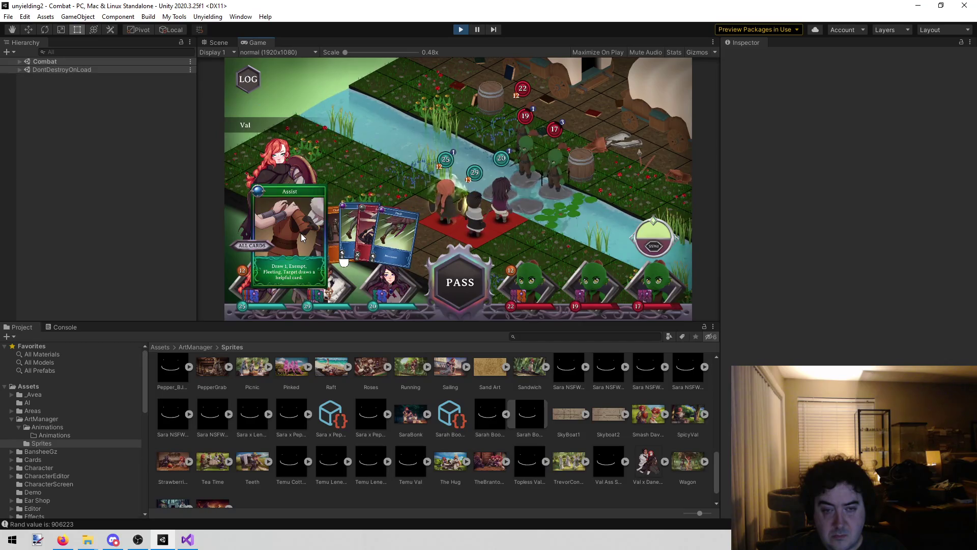
left_click(301, 233)
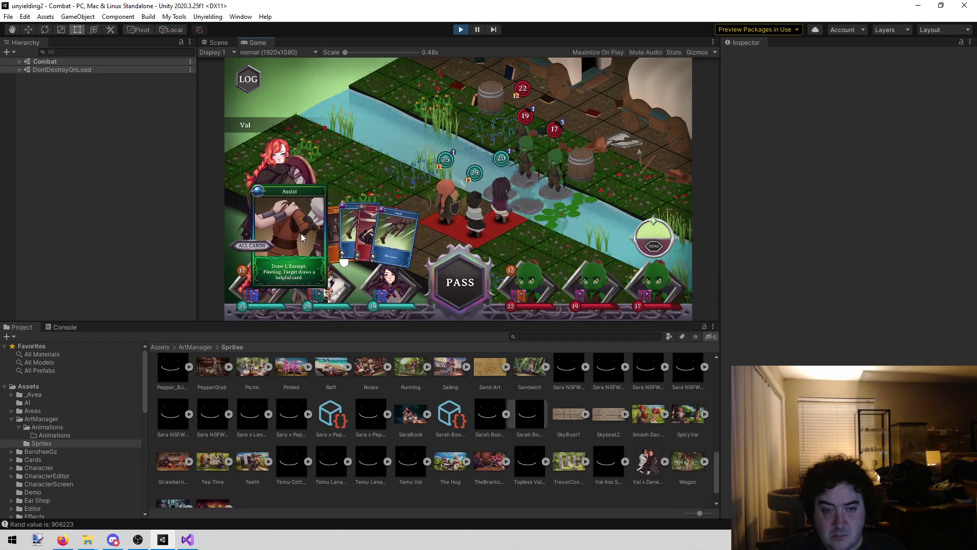
left_click(252, 244)
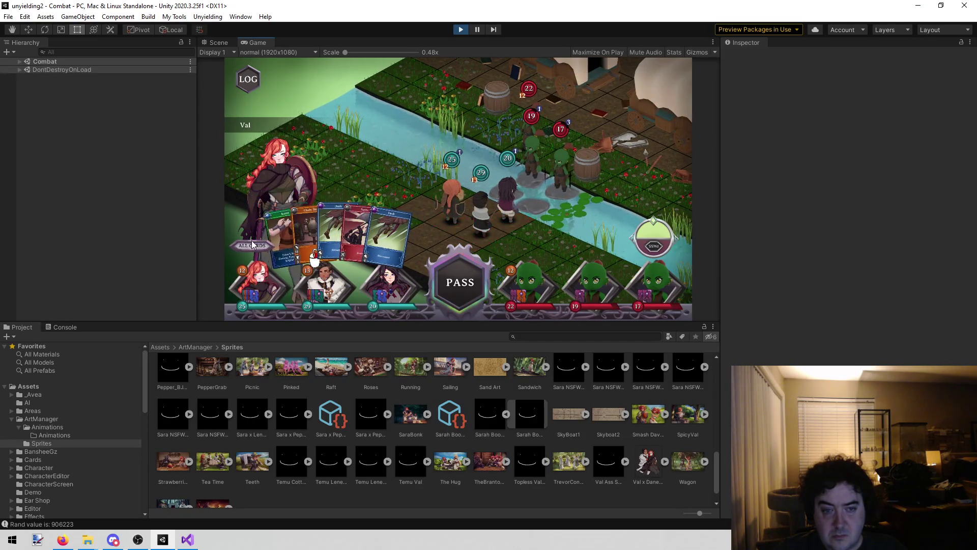
left_click(474, 284)
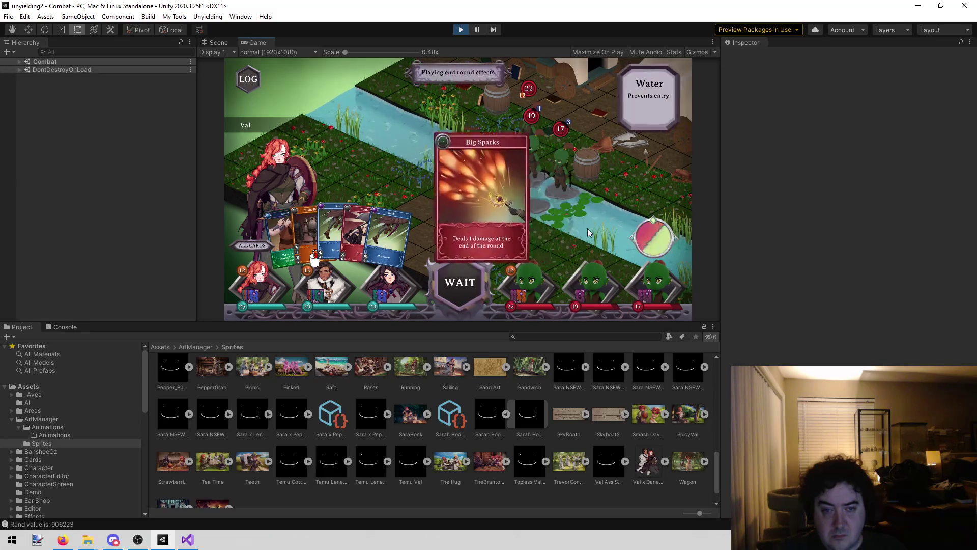
left_click(376, 217)
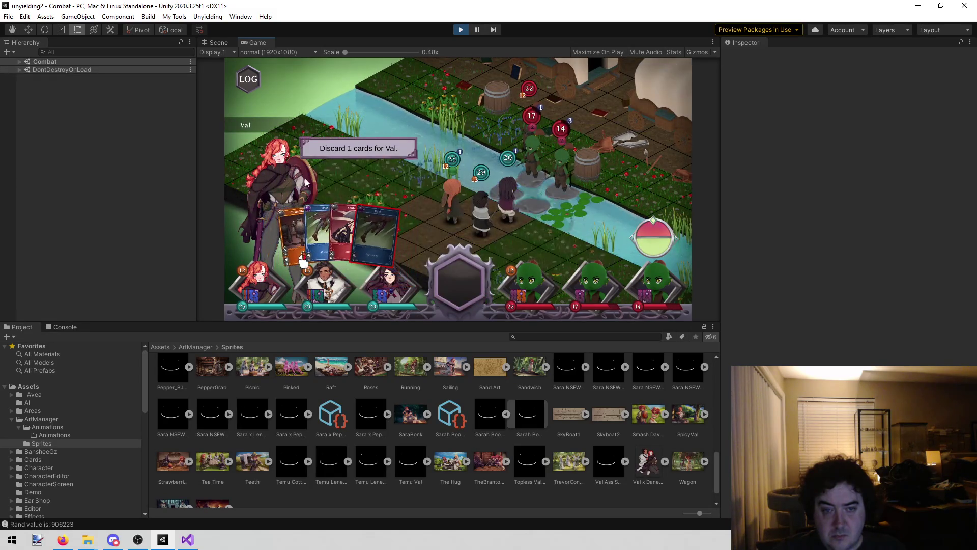
Discard Val's second card plus Dane's Run and last required card, then continue
left_click(328, 219)
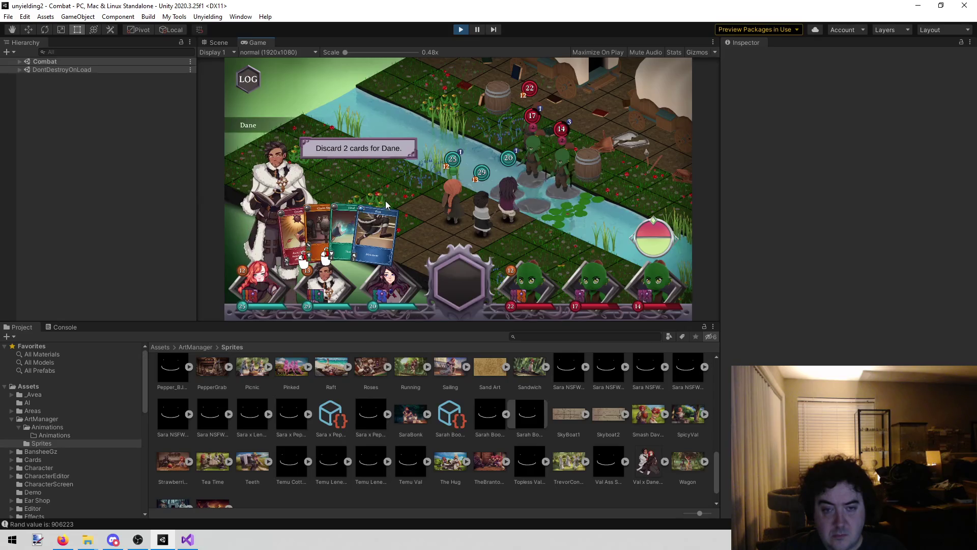
left_click(376, 227)
left_click(356, 176)
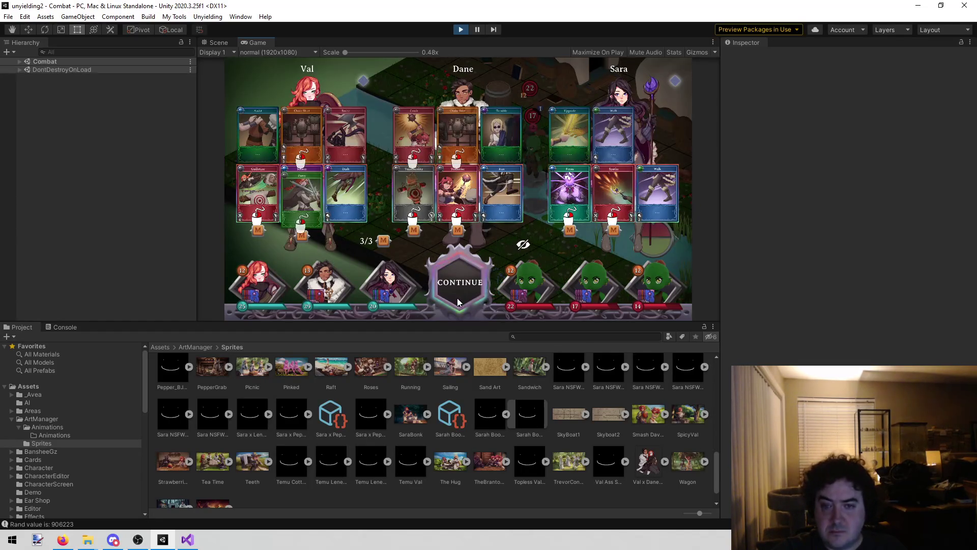
left_click(458, 302)
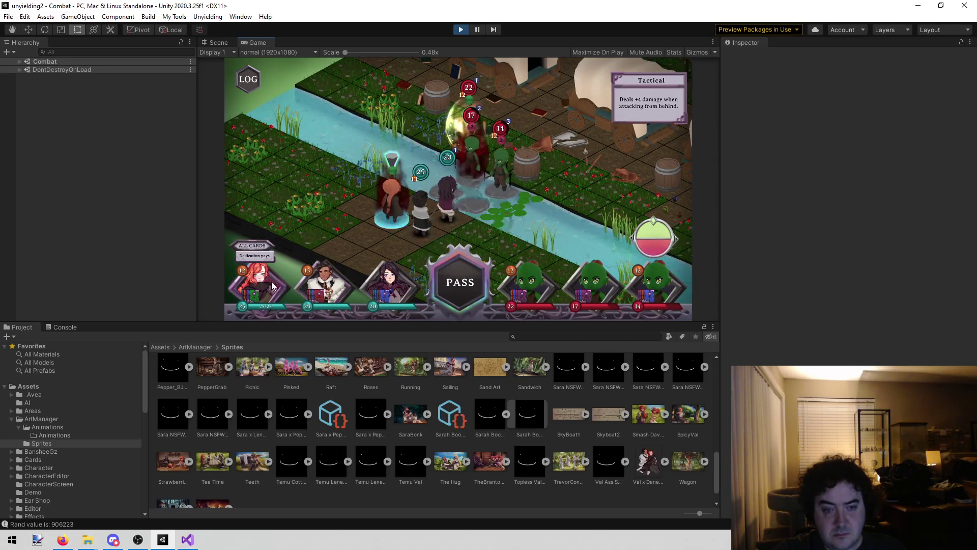
Play Assist on an ally to create a card, then cast Bolt on a goblin
left_click(297, 246)
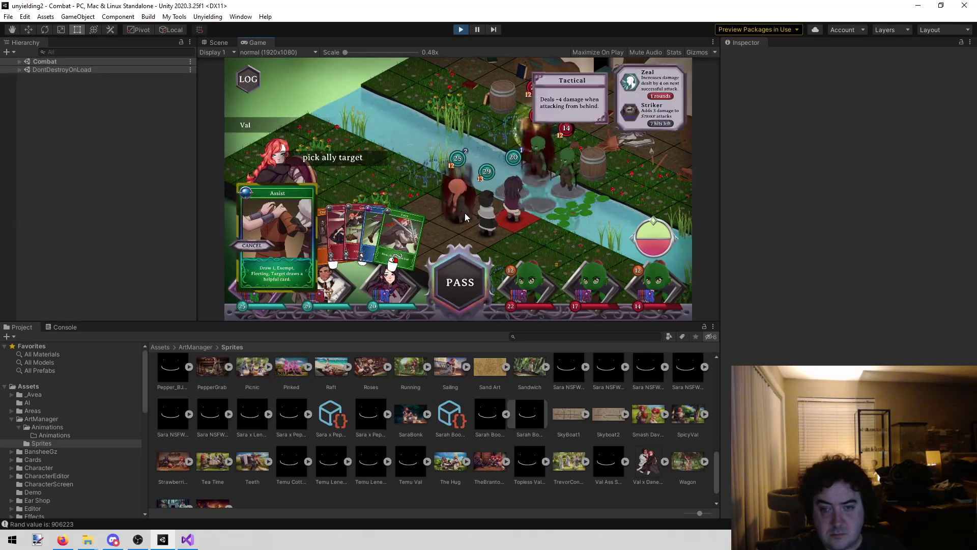
left_click(522, 218)
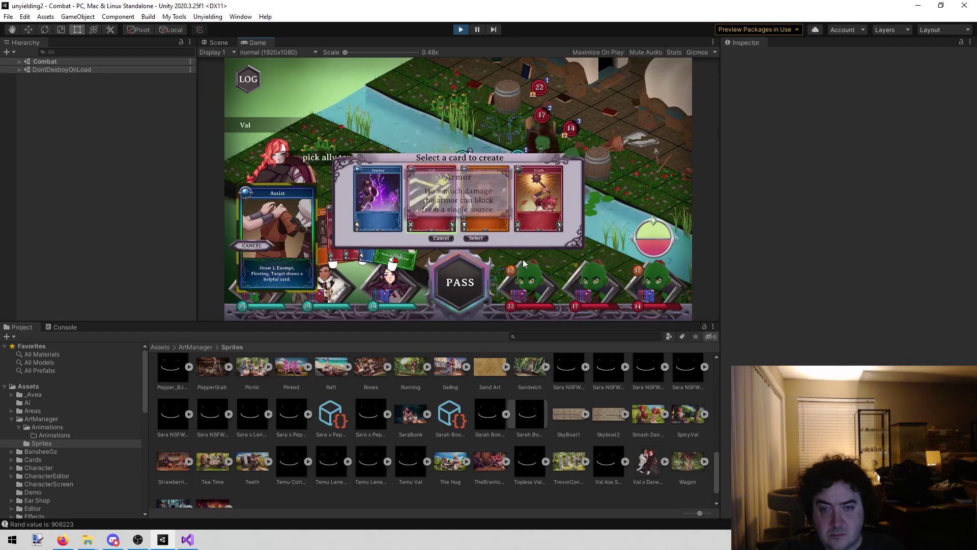
left_click(479, 240)
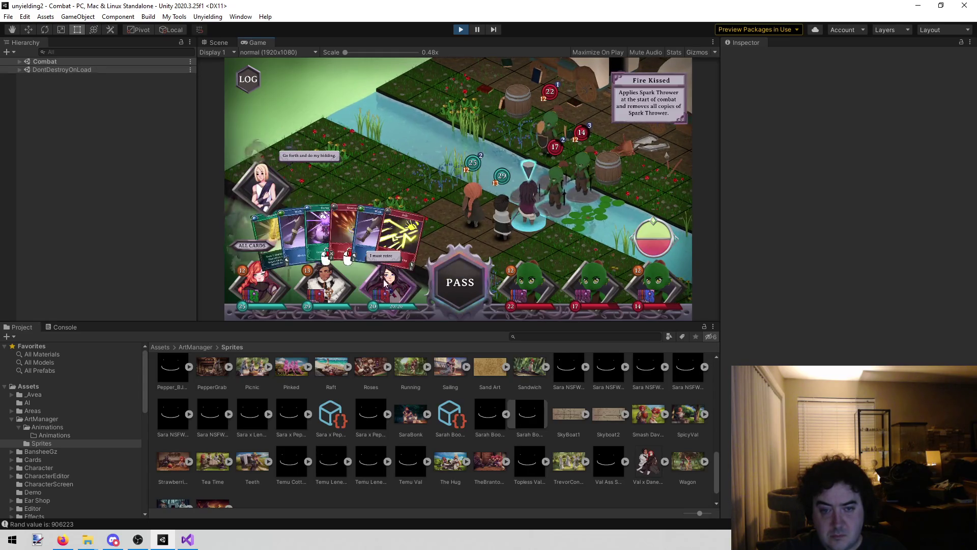
left_click(397, 234)
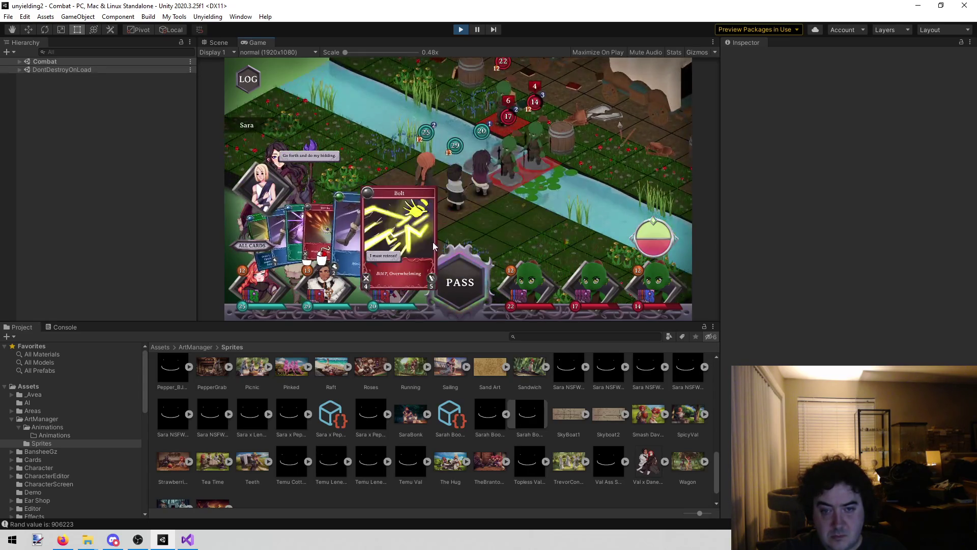
left_click(515, 177)
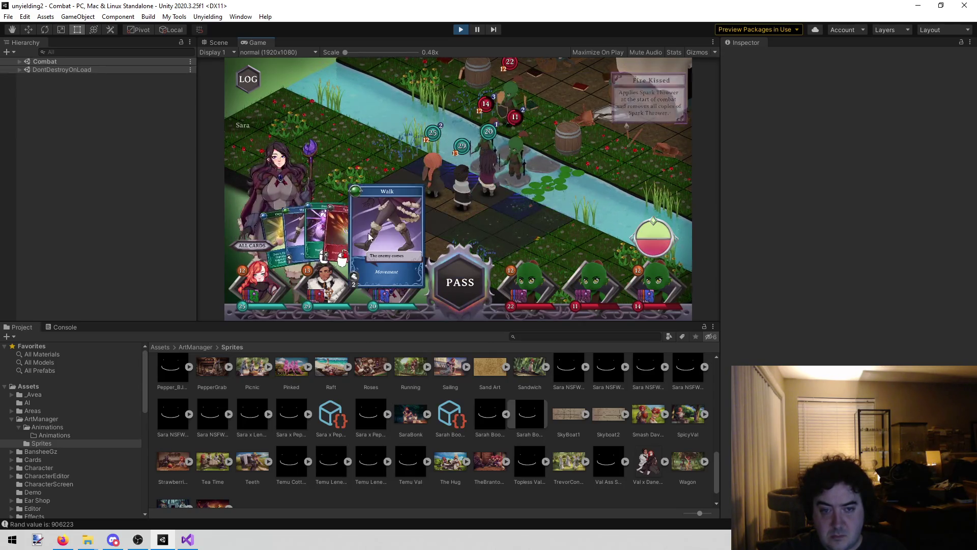
Play Upgrade on an ally, cast Sparks on the goblins, and walk Sara forward
left_click(341, 217)
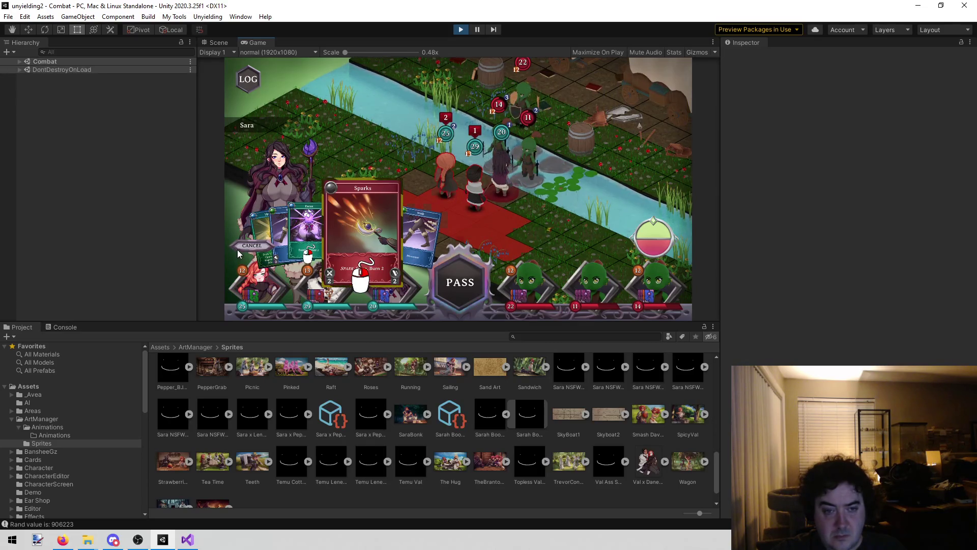
left_click(257, 234)
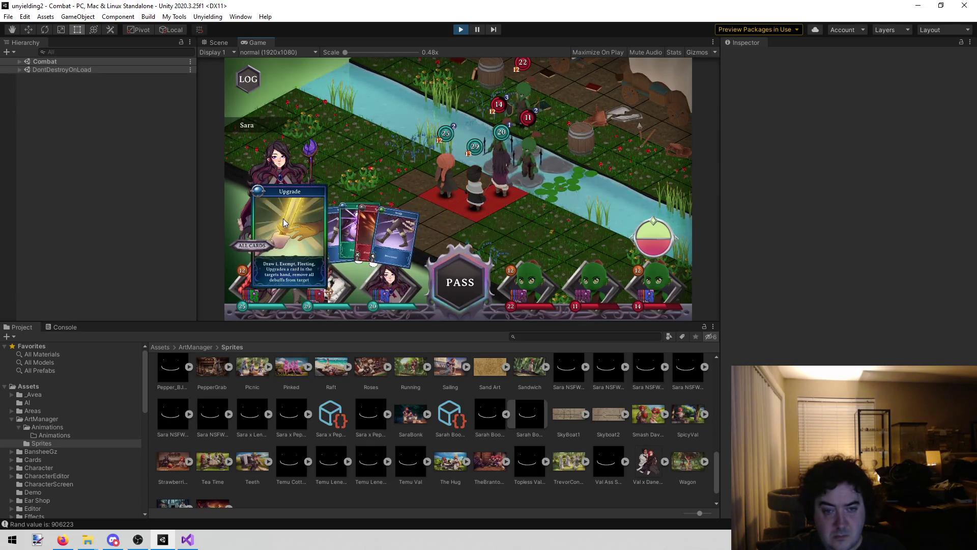
left_click(511, 196)
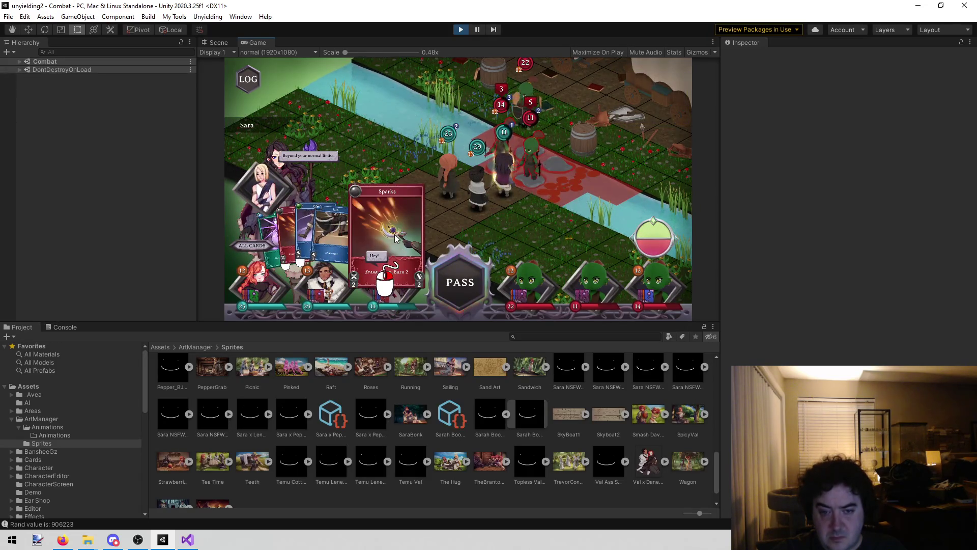
mouse_move(496, 197)
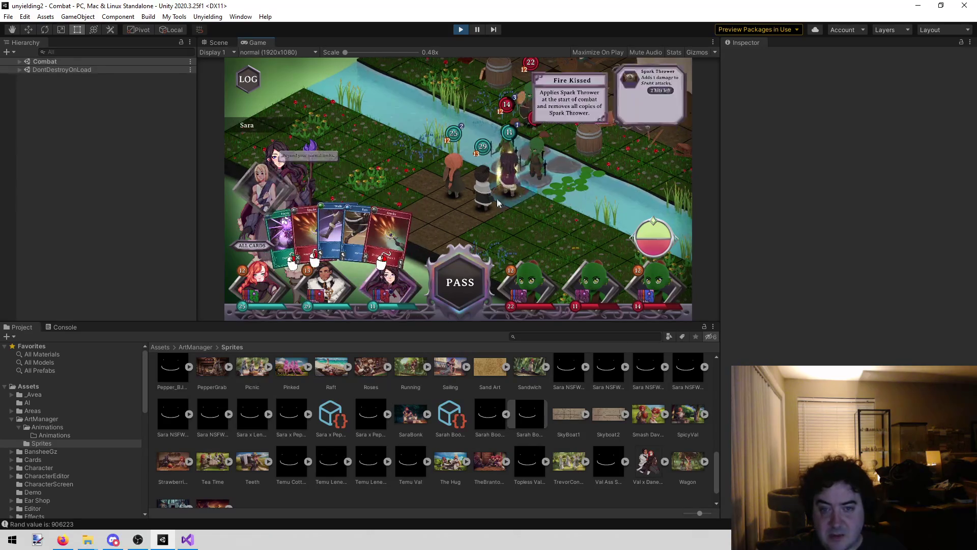
left_click(404, 219)
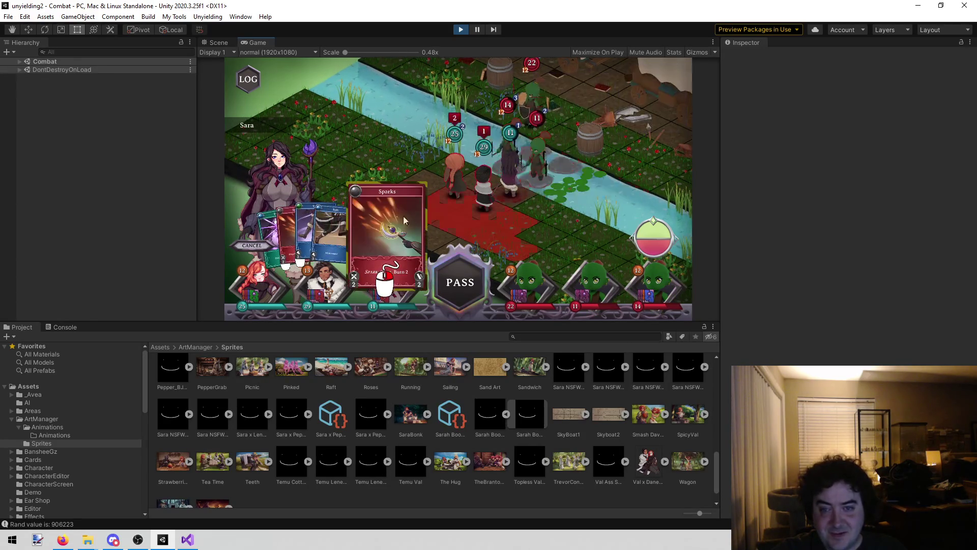
left_click(587, 179)
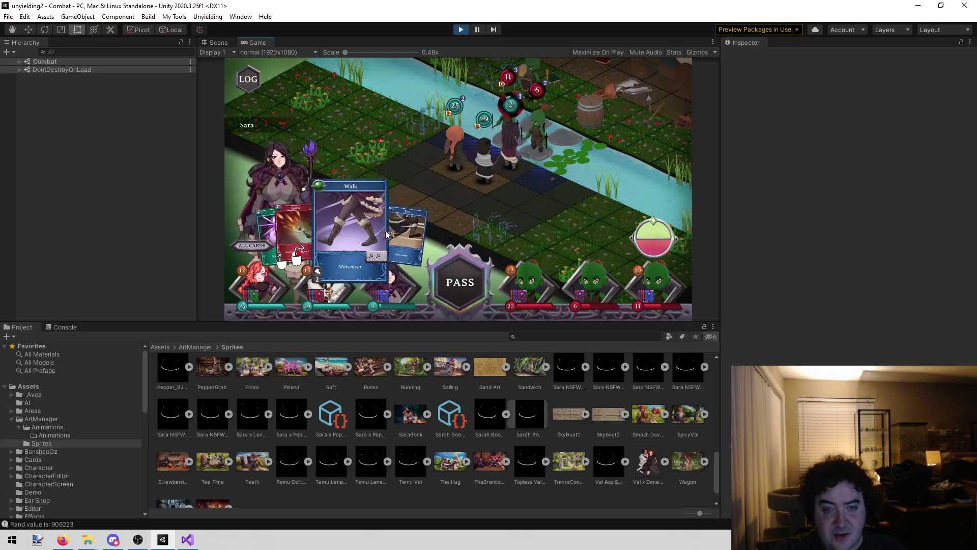
left_click(474, 196)
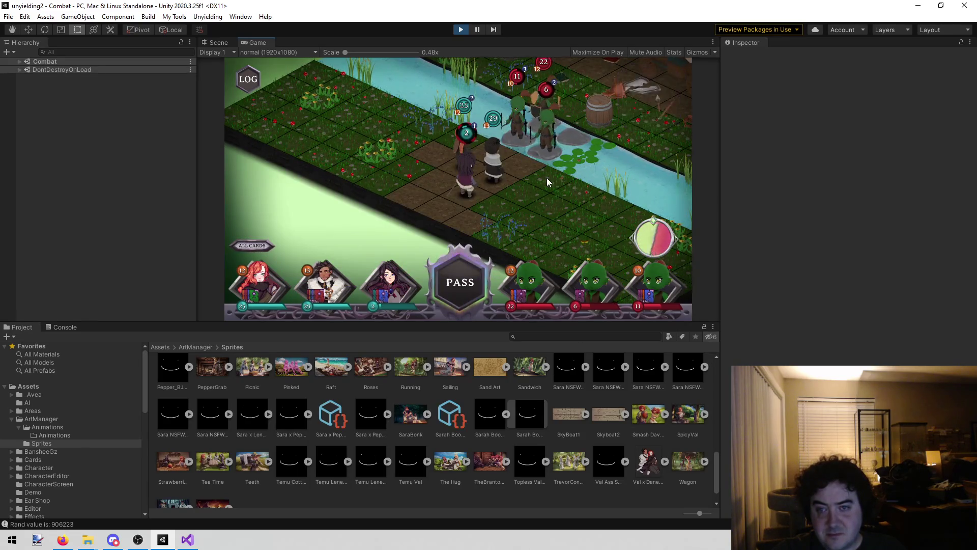
Move Val across the board with the Run and Dash cards
left_click(416, 221)
left_click(557, 194)
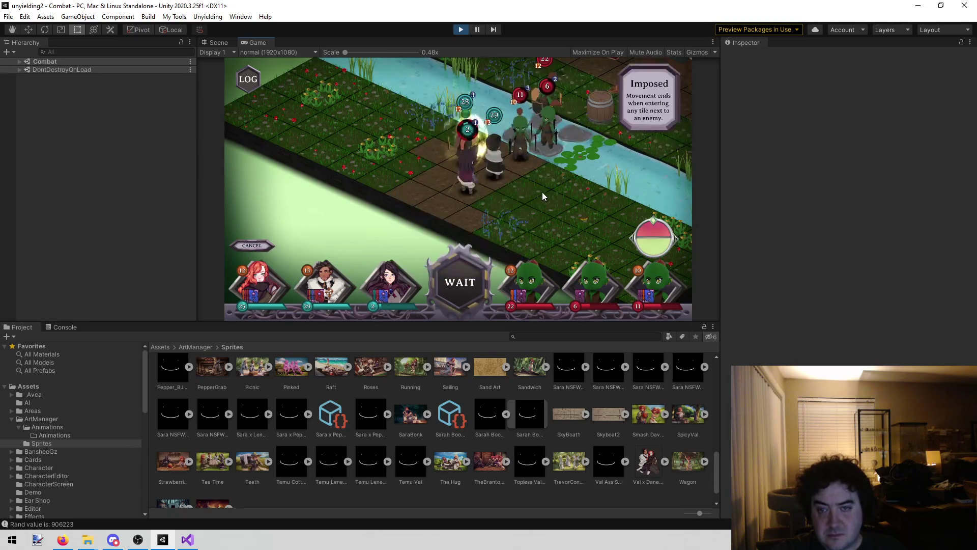
left_click(384, 236)
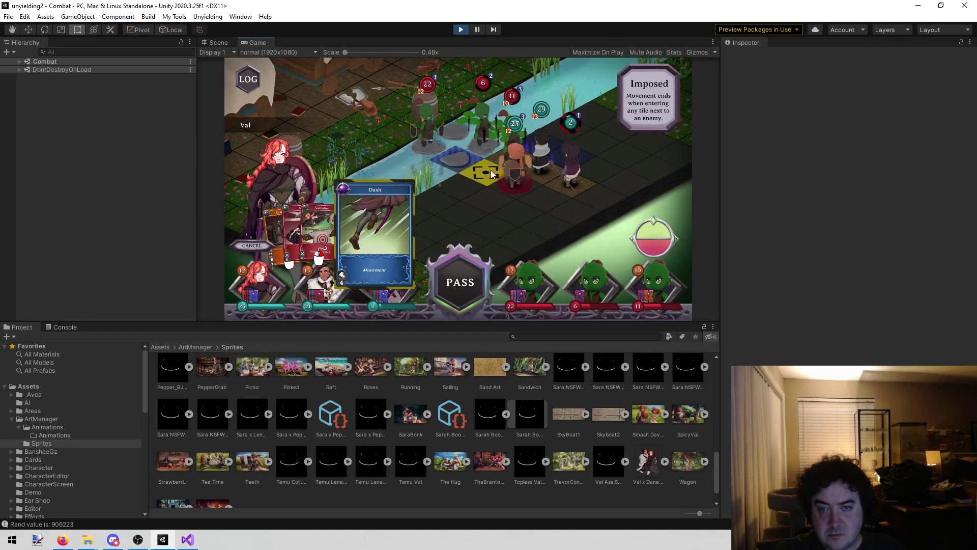
key("e")
left_click(432, 177)
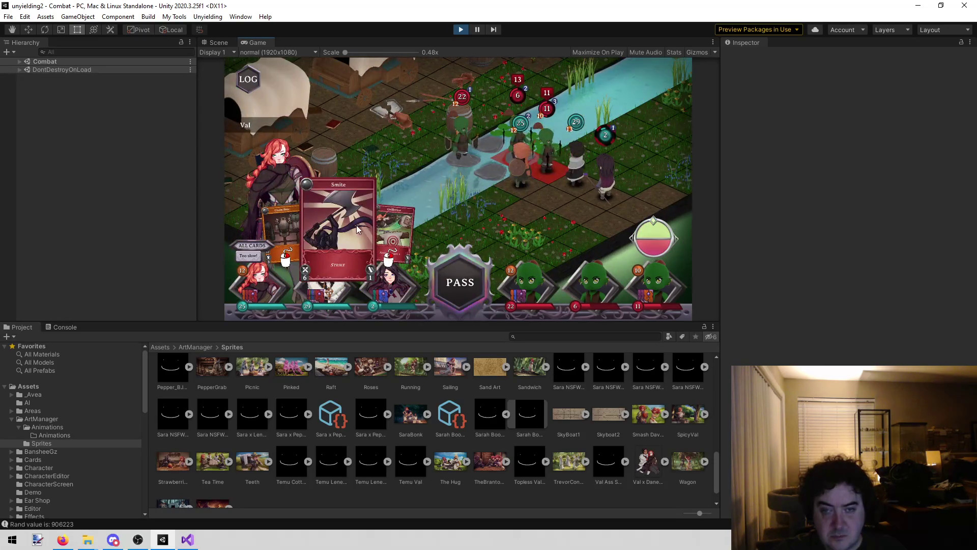
Finish one orc with Val's Guillotine, then strike another orc with Smite
left_click(393, 234)
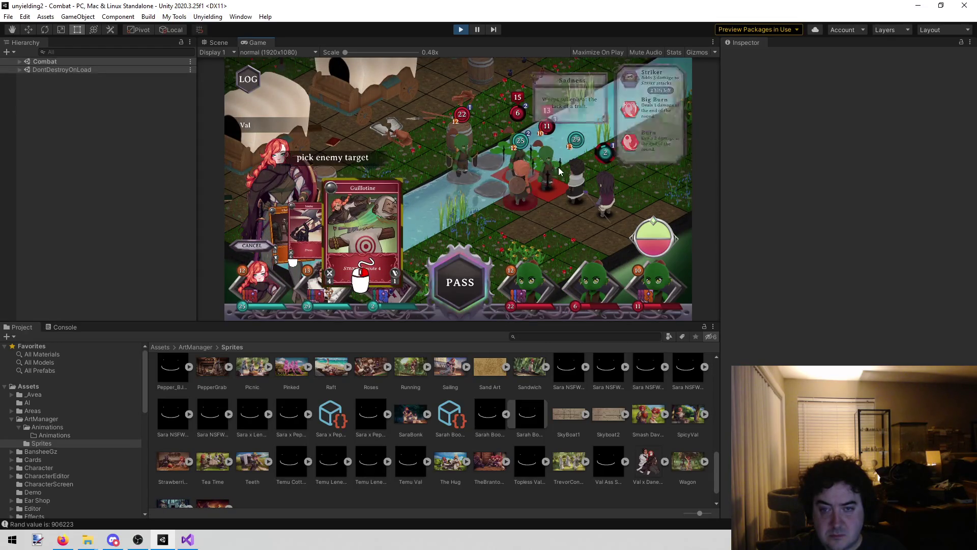
left_click(516, 172)
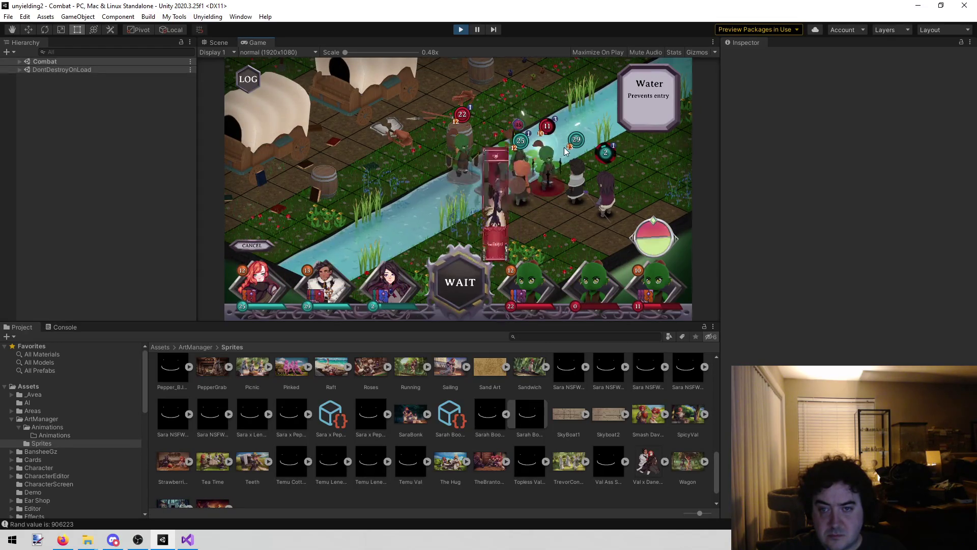
left_click(272, 284)
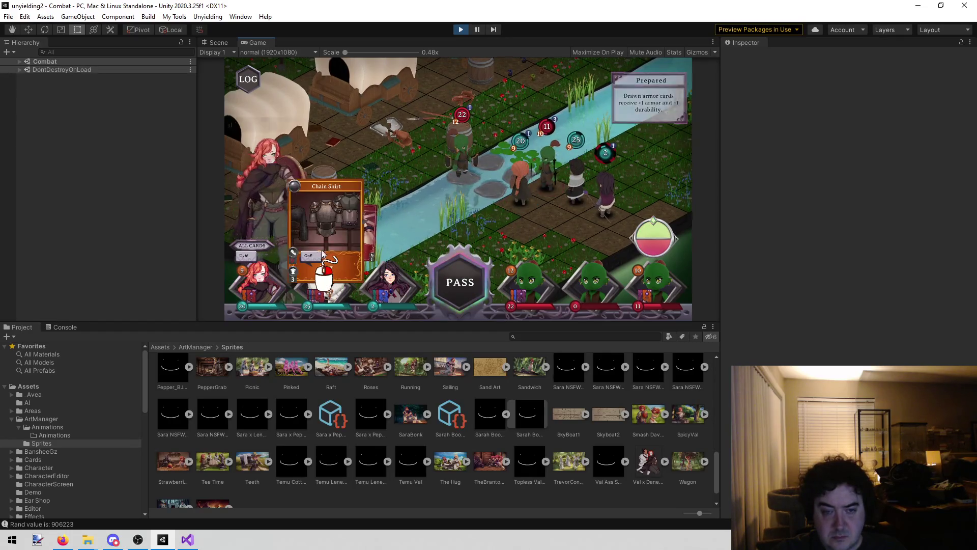
left_click(373, 236)
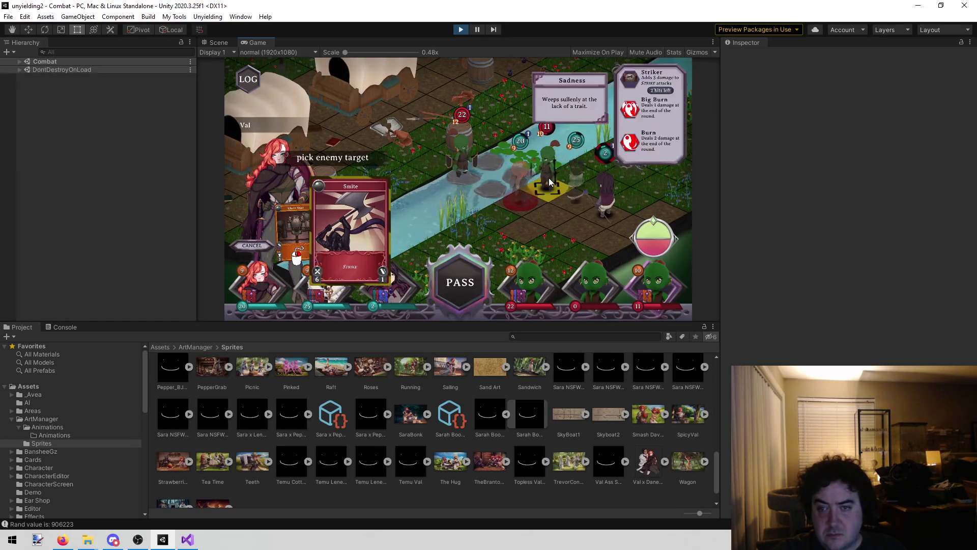
left_click(552, 155)
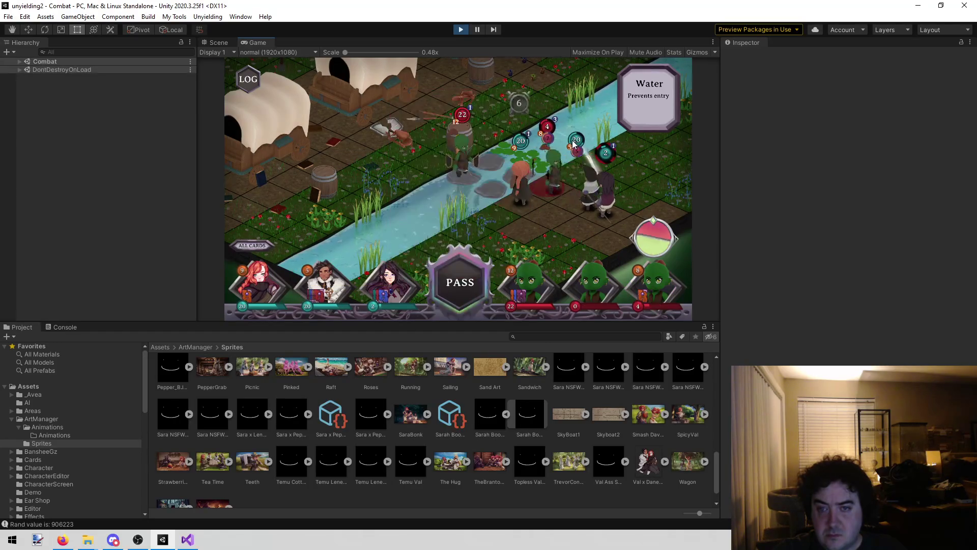
Play Dane's Tenderize on the enemy, then pick Sara's Run card and put it back
left_click(326, 292)
left_click(374, 232)
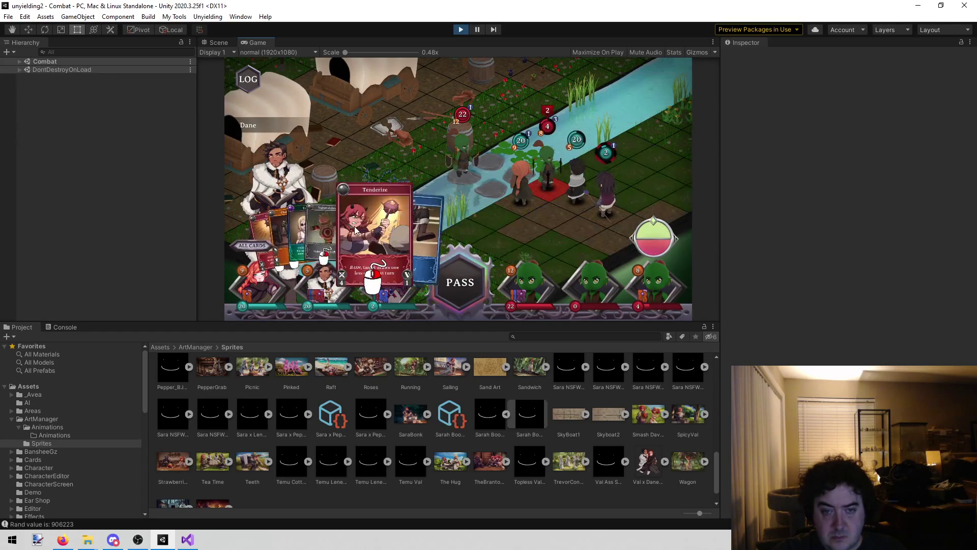
left_click(549, 184)
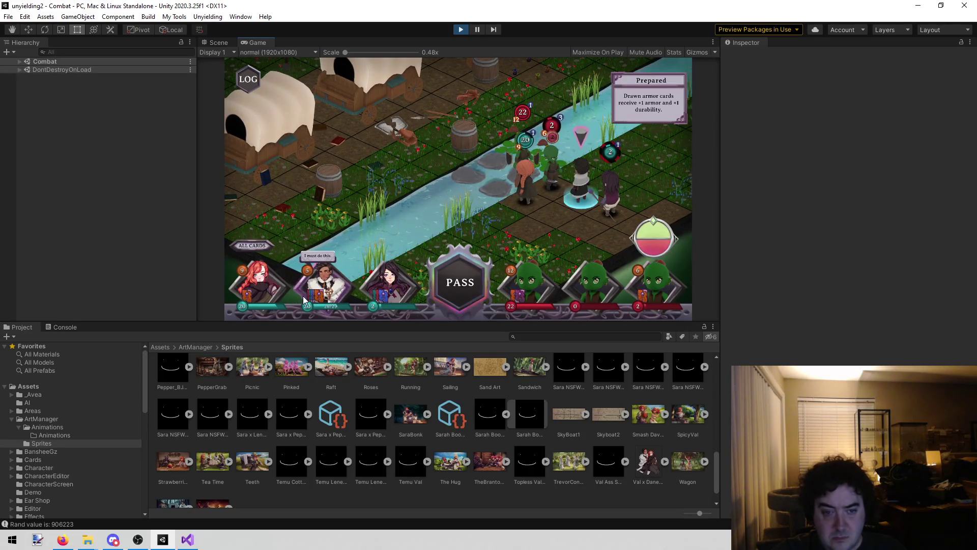
left_click(368, 283)
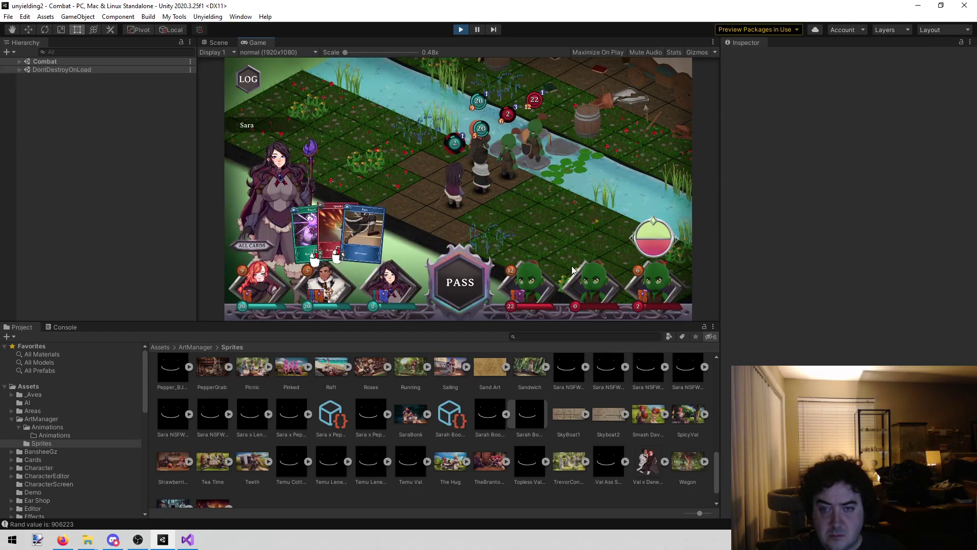
left_click(364, 246)
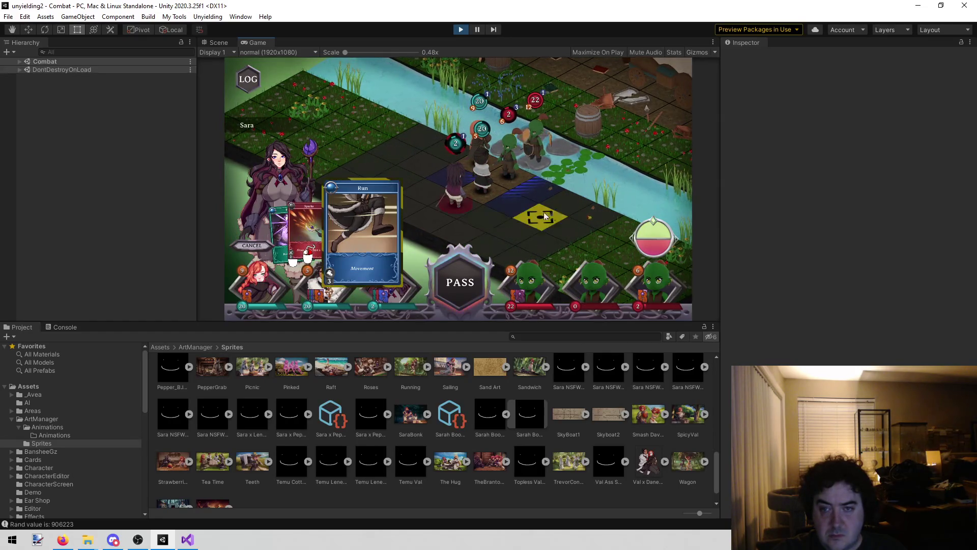
right_click(483, 218)
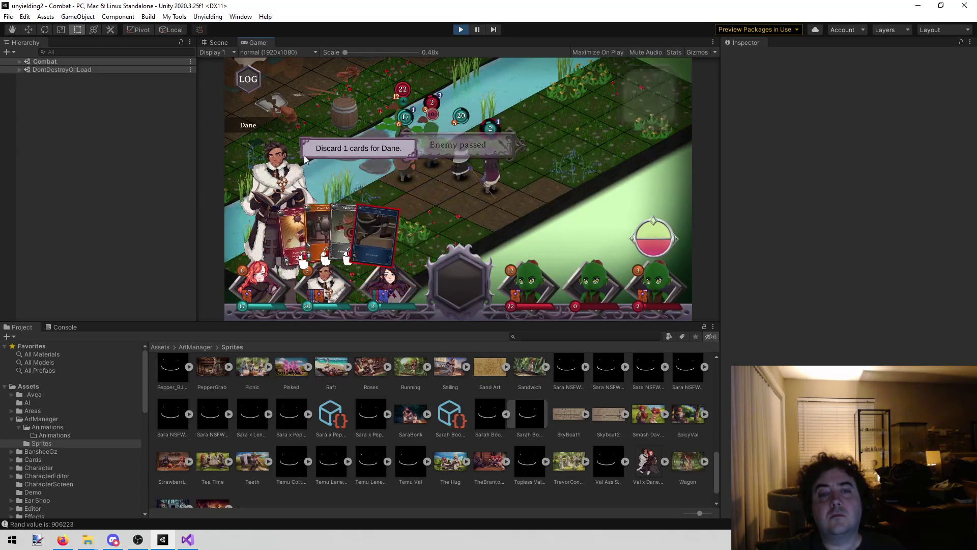
Discard one card each from Dane and Sara and return to the battlefield
left_click(322, 228)
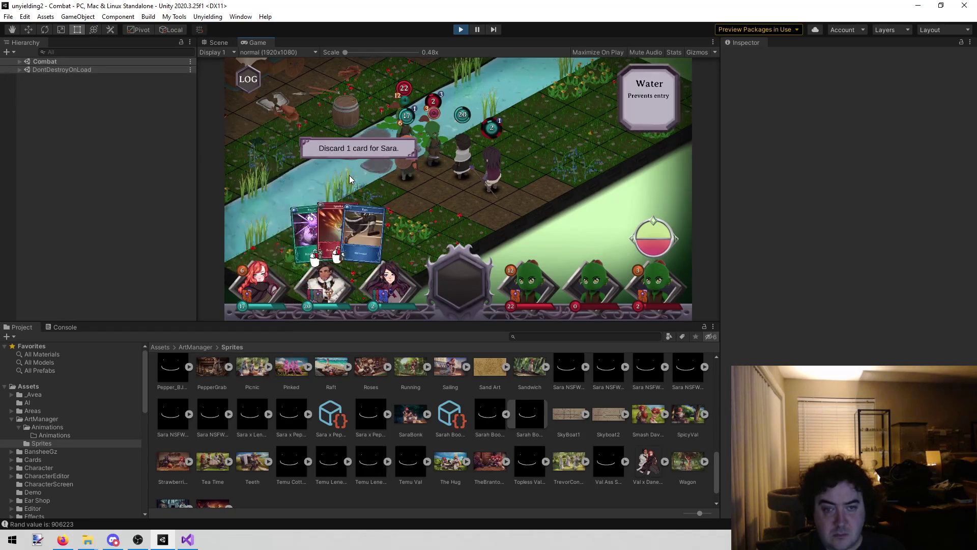
left_click(374, 210)
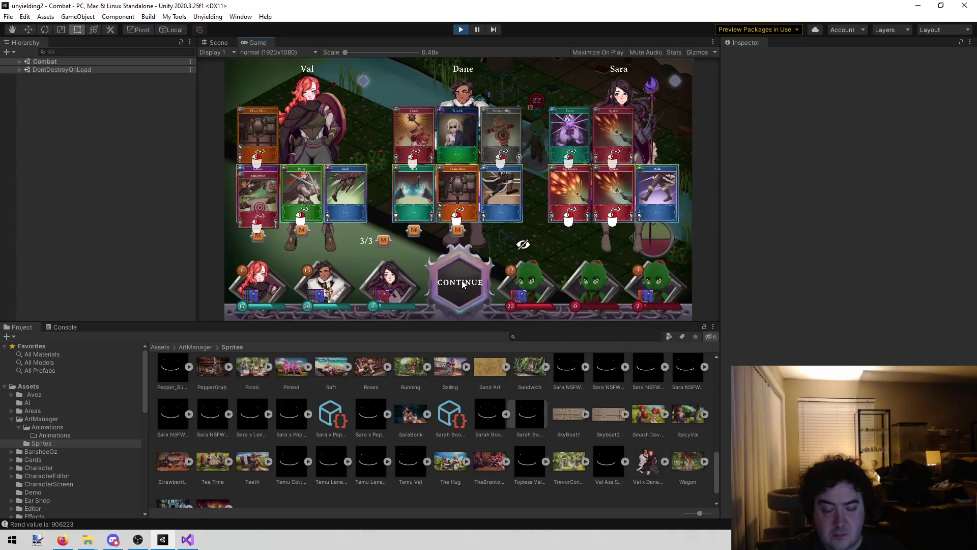
left_click(463, 284)
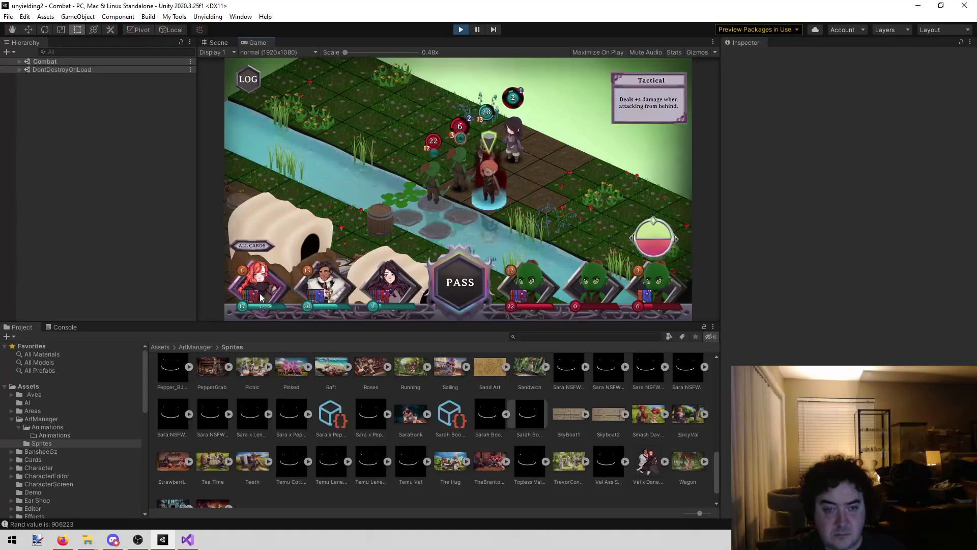
Guillotine the nearby enemy and inflict a card on the shielded orc with Trouble
left_click(389, 233)
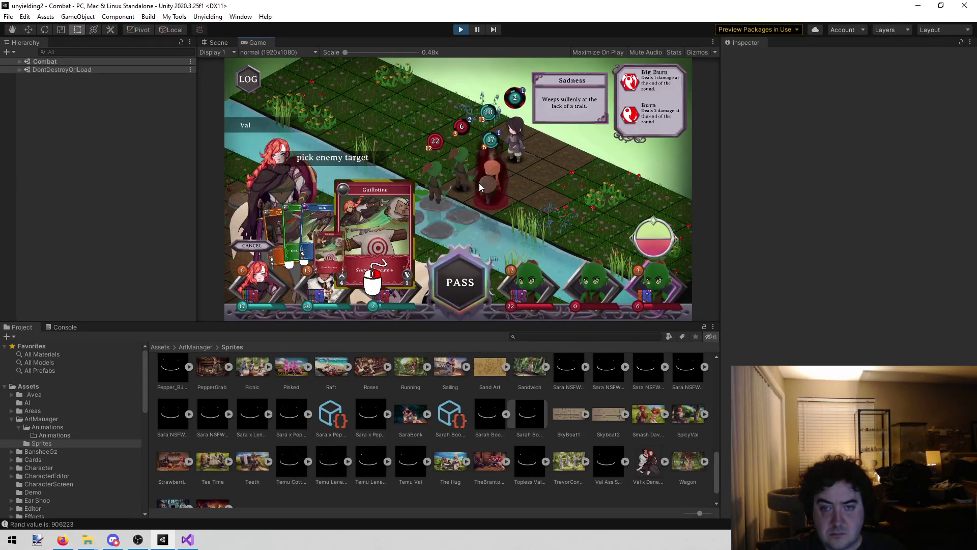
left_click(480, 187)
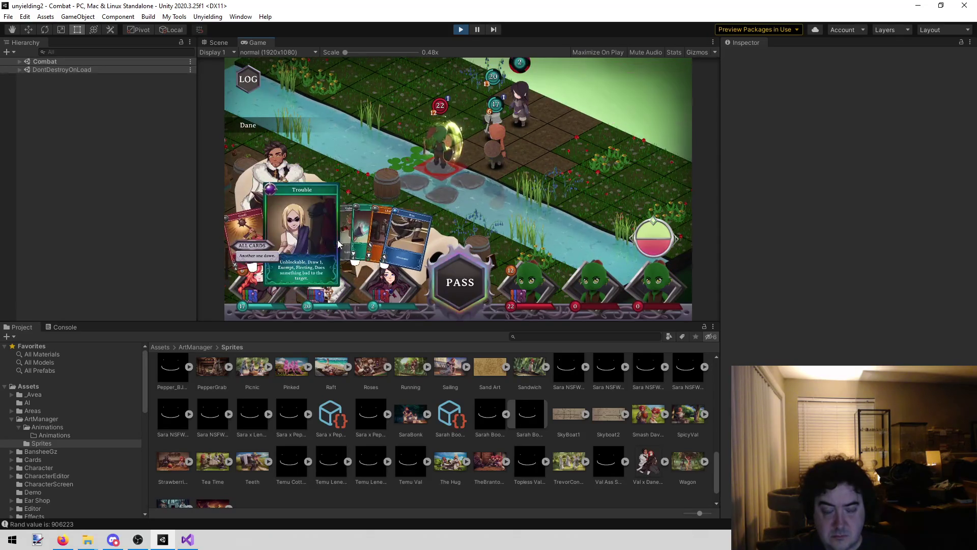
left_click(298, 237)
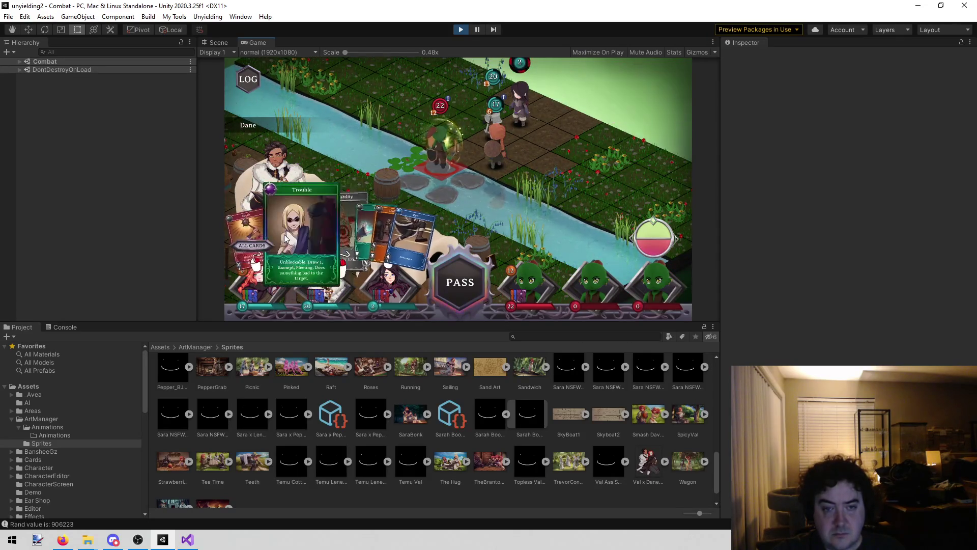
left_click(451, 169)
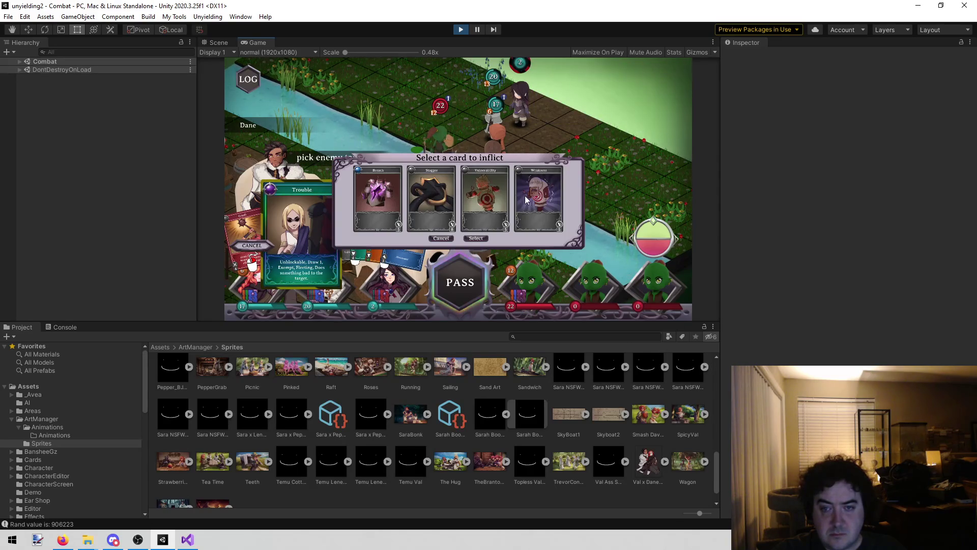
left_click(481, 238)
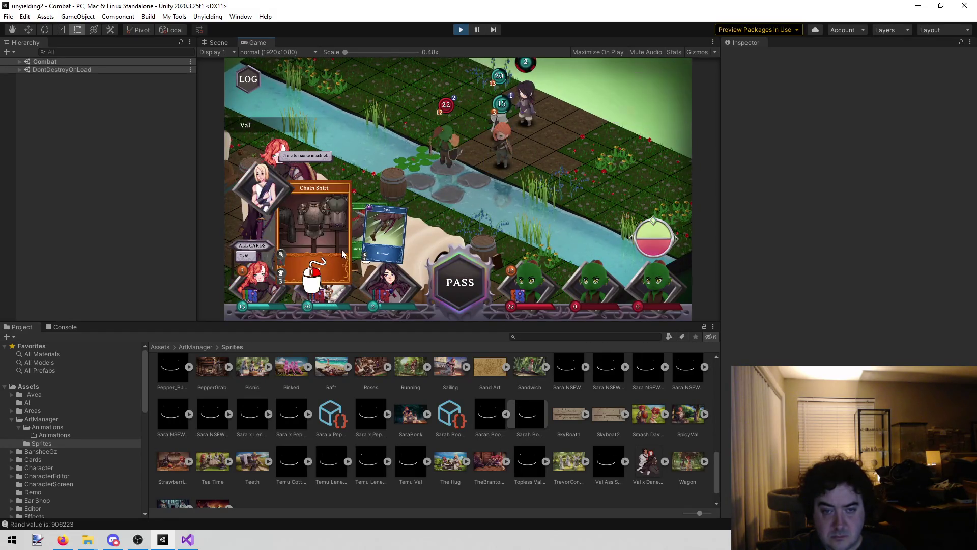
Inflict Vulnerability on the enemy with Dane's cards and Run Dane to a new tile
left_click(313, 280)
left_click(290, 237)
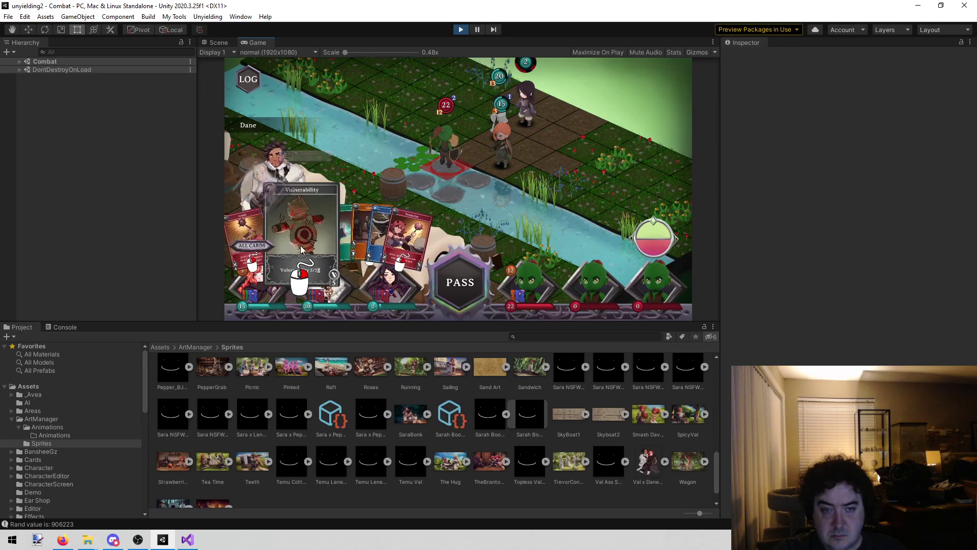
left_click(556, 183)
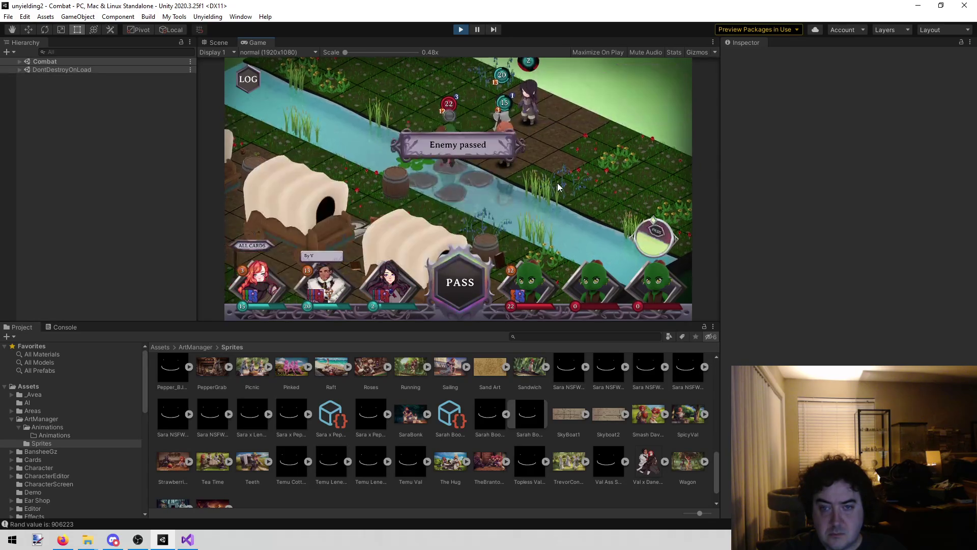
left_click(371, 235)
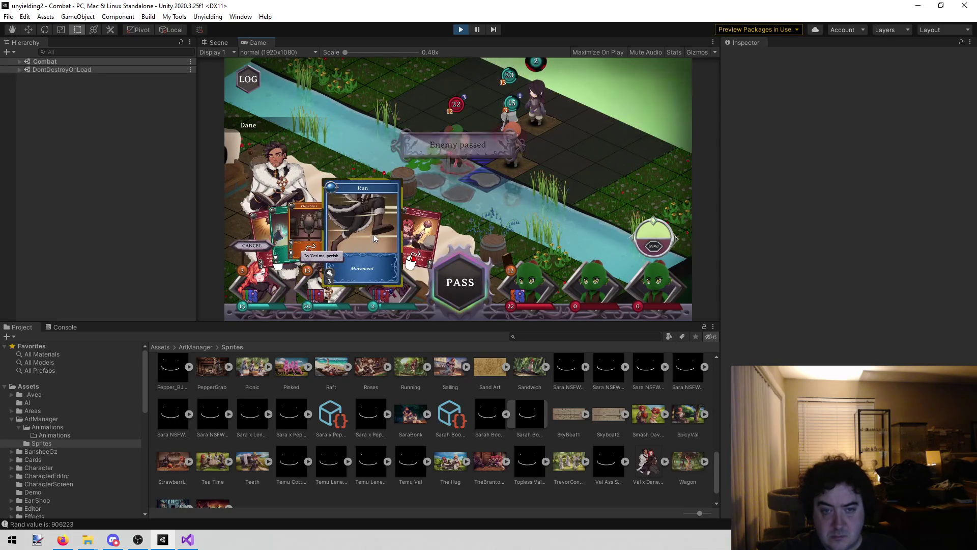
left_click(567, 169)
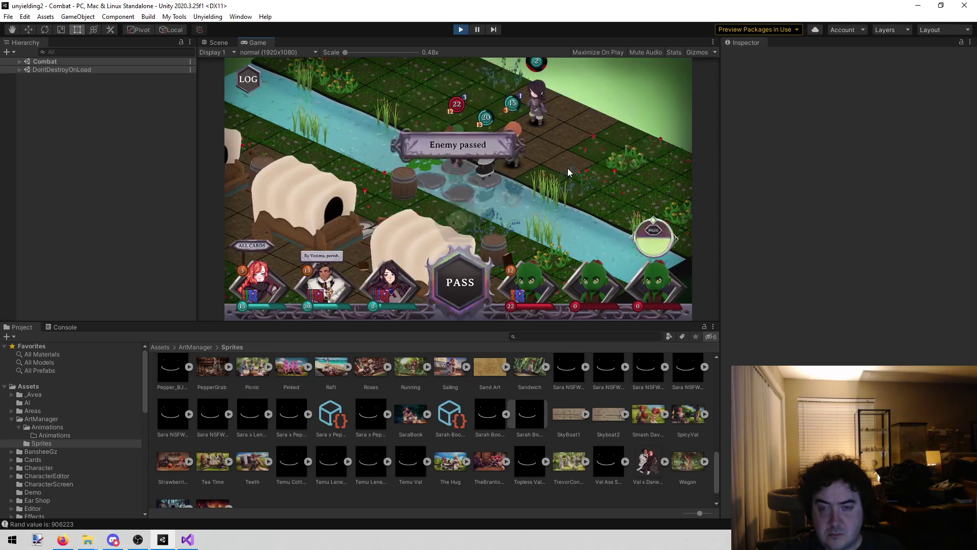
Tenderize the orc down to 18, then hit it again down to 14
left_click(390, 233)
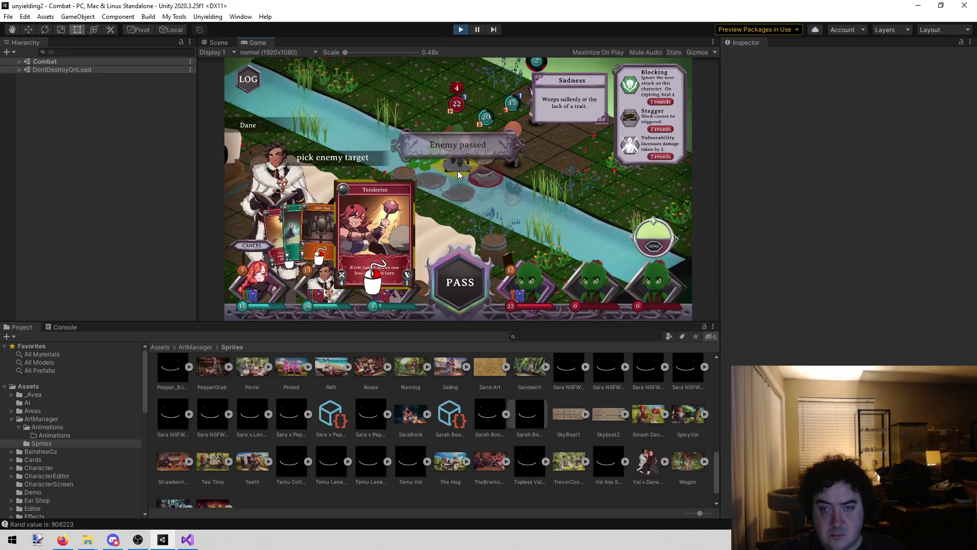
left_click(449, 172)
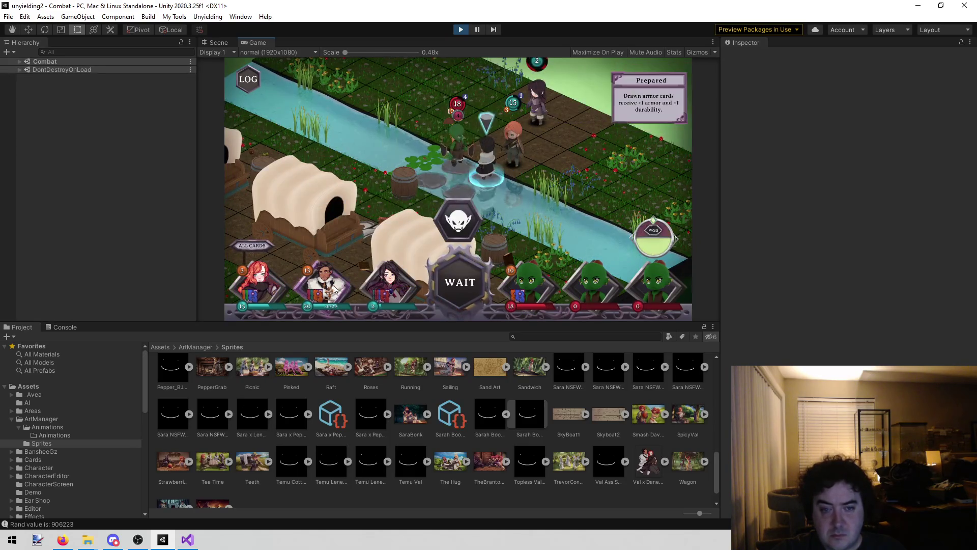
left_click(327, 286)
left_click(456, 167)
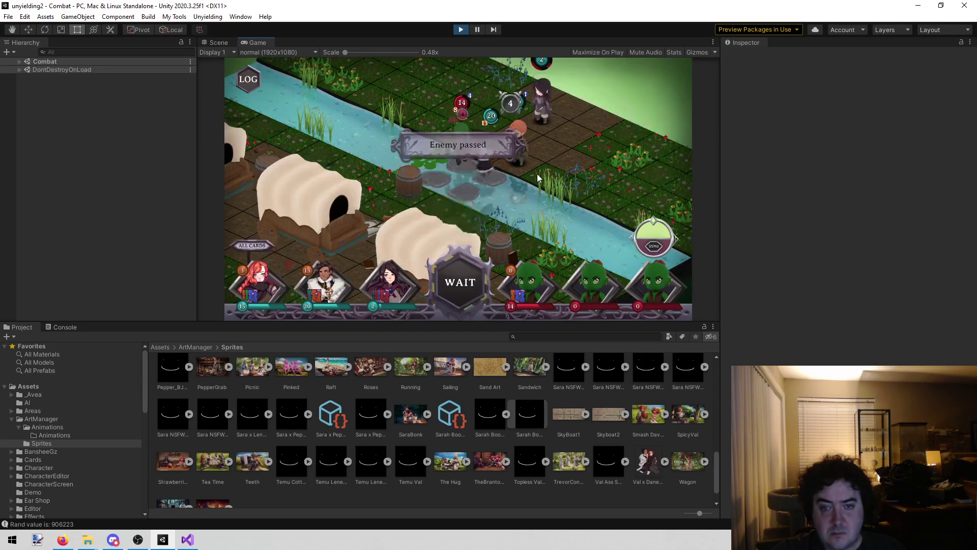
Walk Sara to a new tile and cast Sparks on the orc, dropping it to 9
left_click(392, 227)
left_click(498, 136)
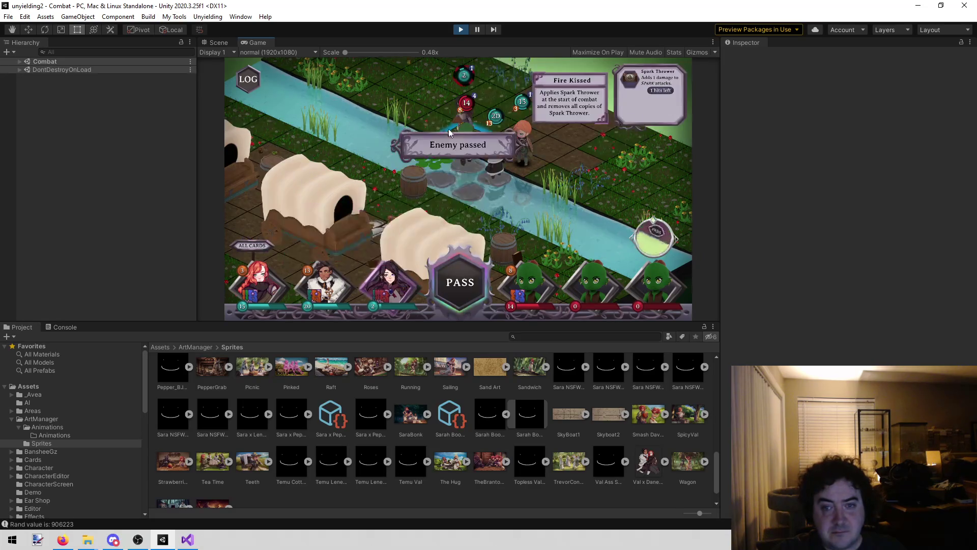
left_click(389, 282)
left_click(358, 240)
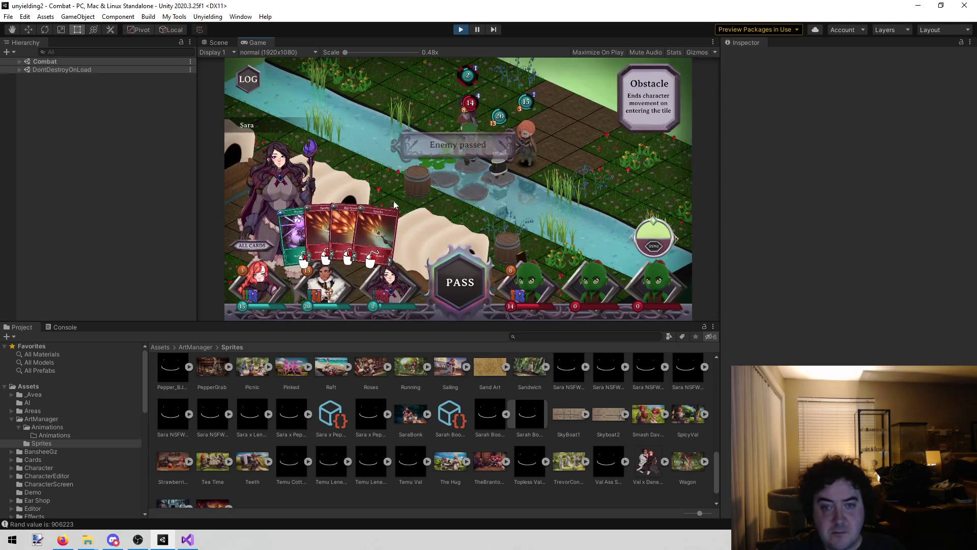
left_click(459, 182)
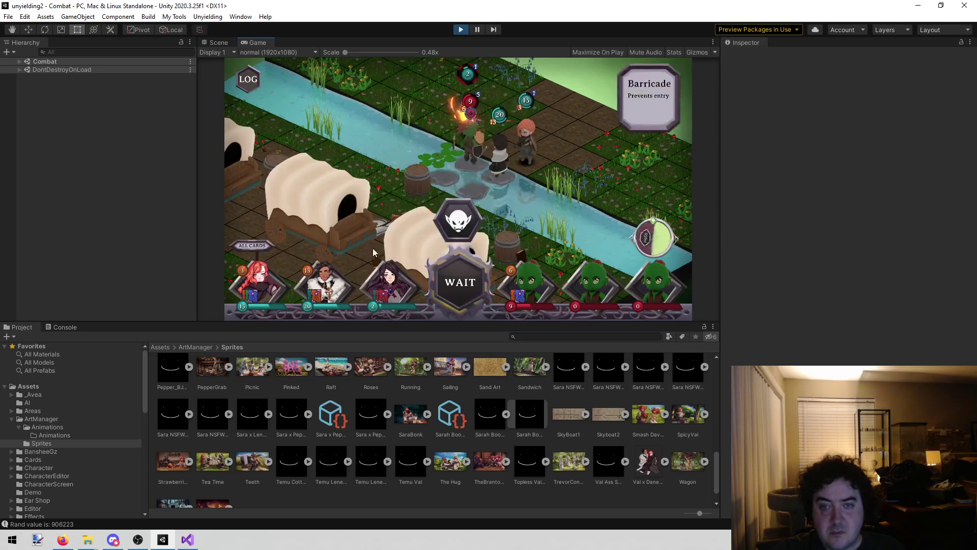
Play two Big Sparks cards and a final Sparks on the enemy tiles
left_click(389, 279)
left_click(345, 237)
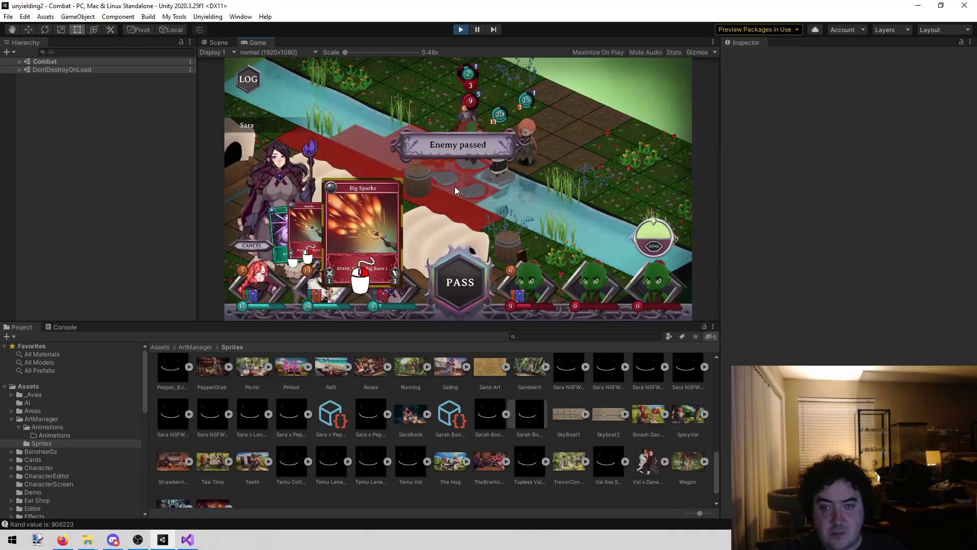
left_click(560, 204)
left_click(389, 279)
left_click(342, 243)
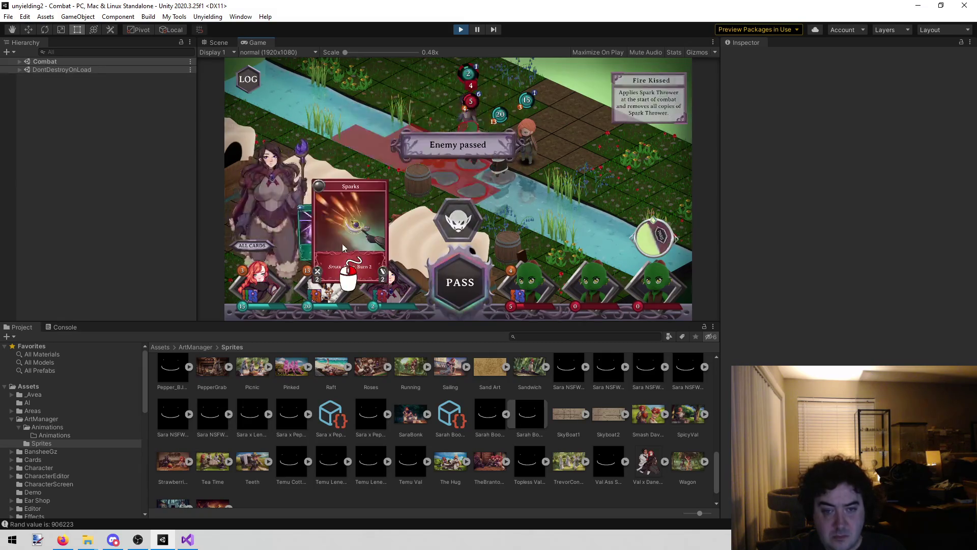
left_click(454, 179)
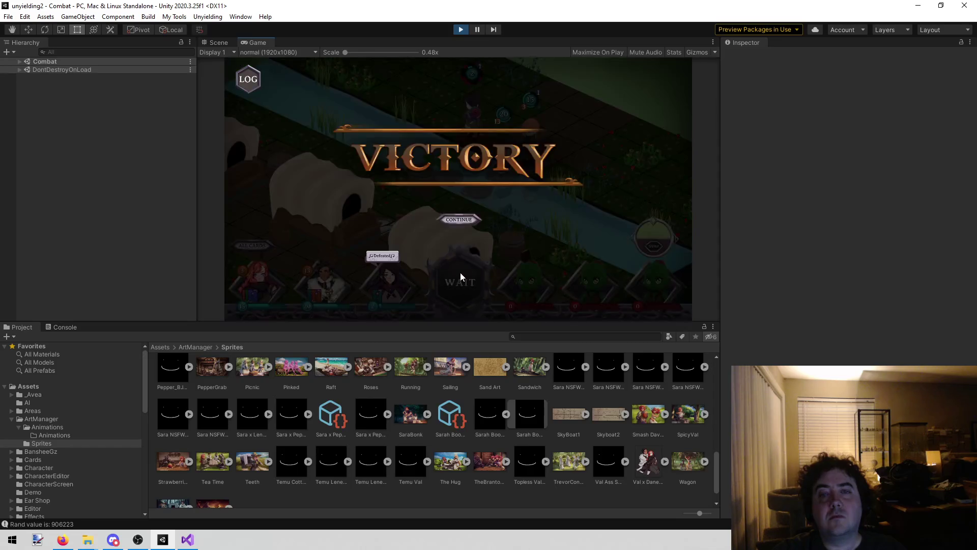
Continue past Victory, click through the story dialogue, and dismiss the Dull Knife popup
left_click(458, 219)
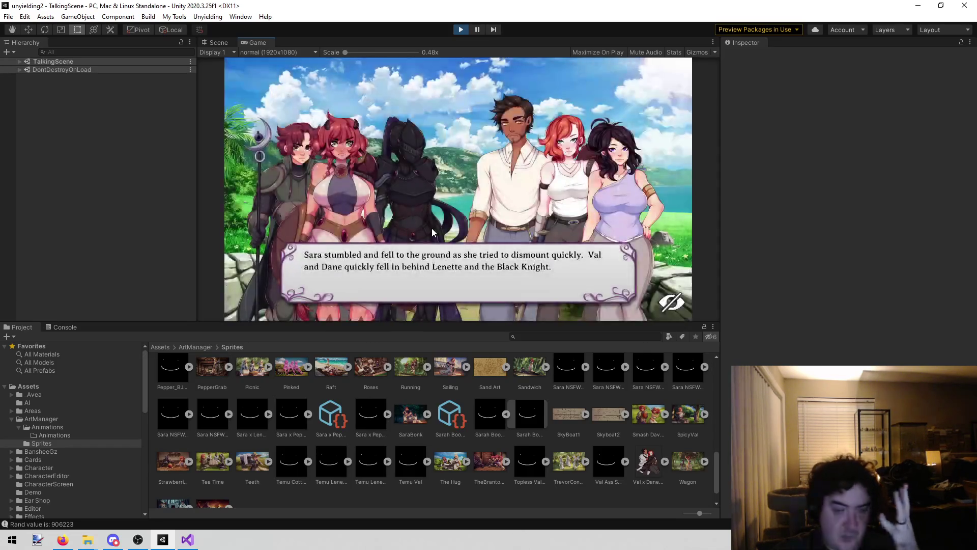
left_click(443, 248)
left_click(455, 230)
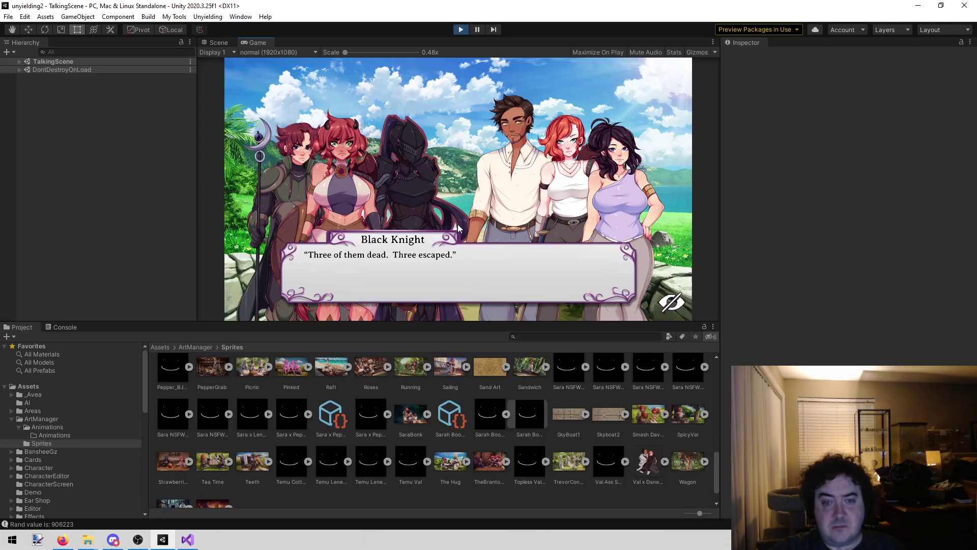
left_click(448, 230)
left_click(444, 230)
left_click(445, 234)
left_click(445, 235)
left_click(427, 243)
left_click(412, 252)
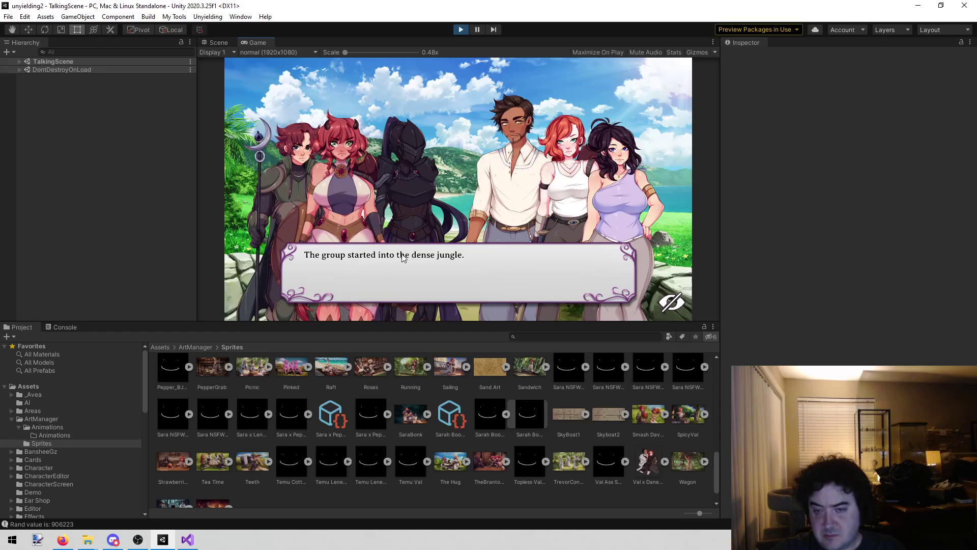
left_click(395, 257)
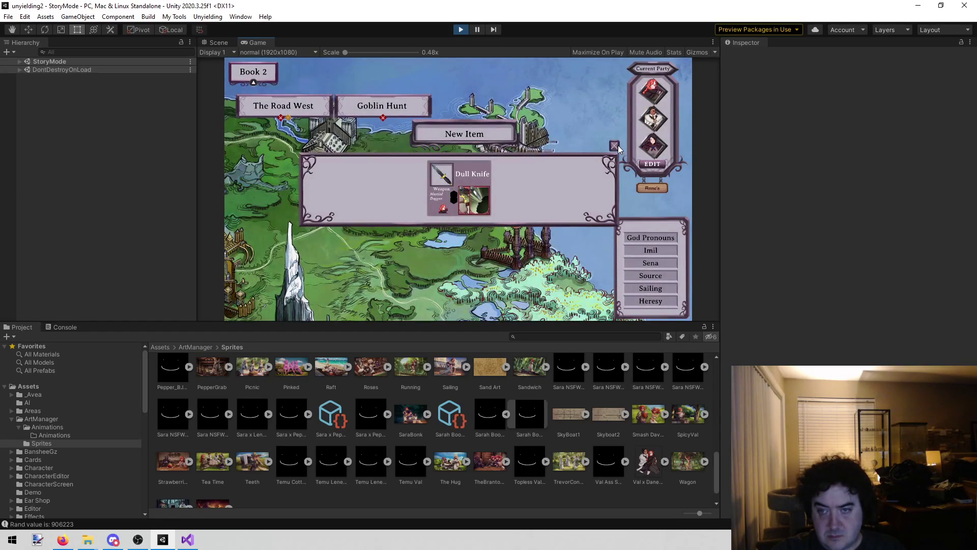
left_click(615, 146)
Create a New Save from the pause menu, then stop play mode
key("Escape")
left_click(440, 132)
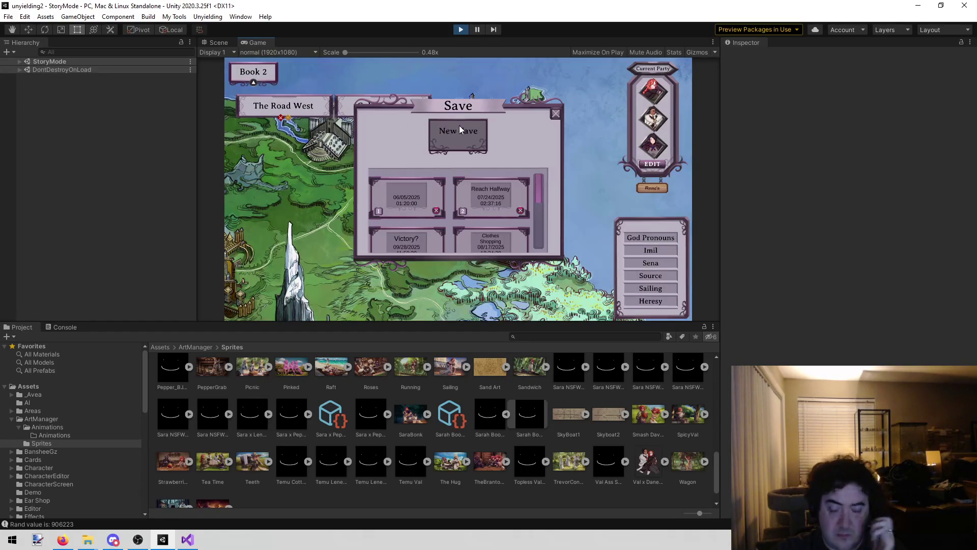
left_click(446, 133)
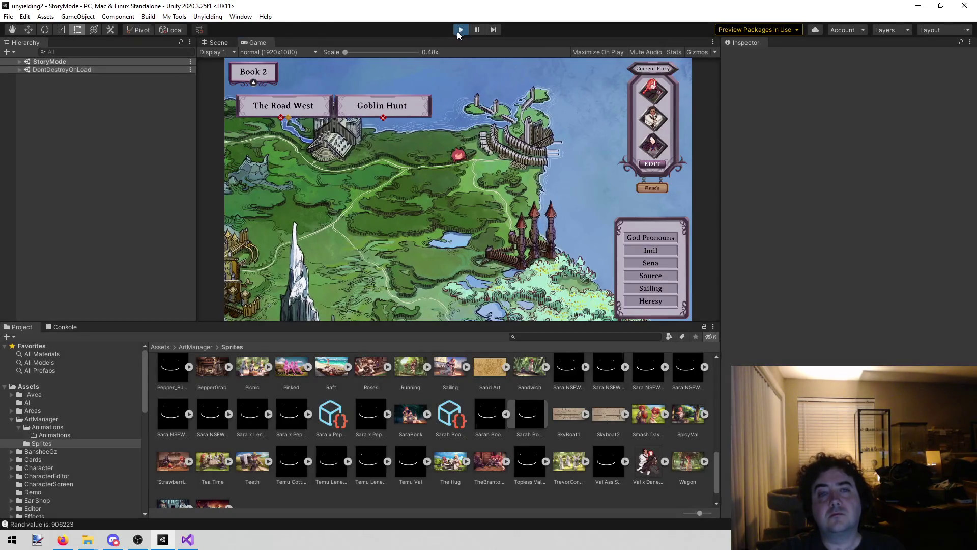
left_click(460, 31)
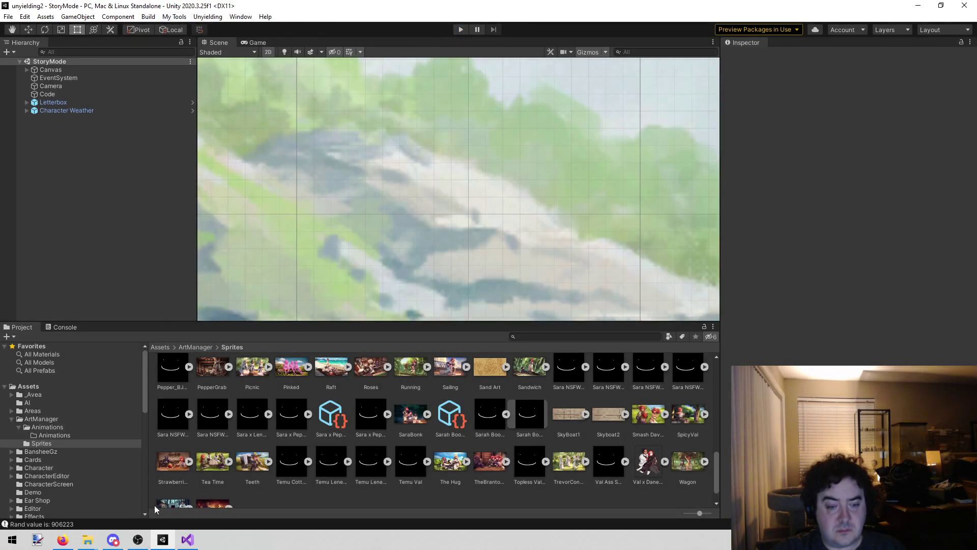
Open ArtManagerEditor.cs at line 16, then run Build > Remove DLL in Unity
left_click(187, 540)
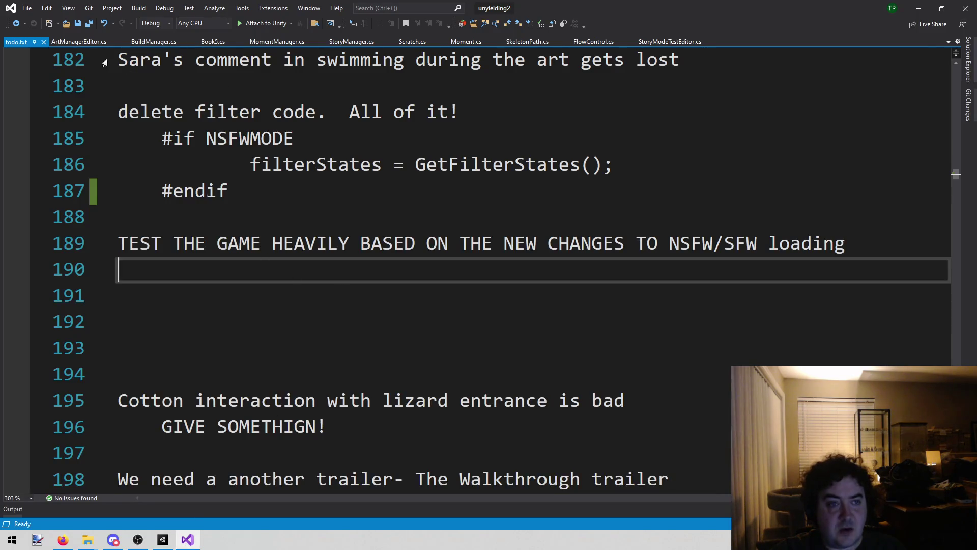
left_click(84, 43)
left_click(475, 348)
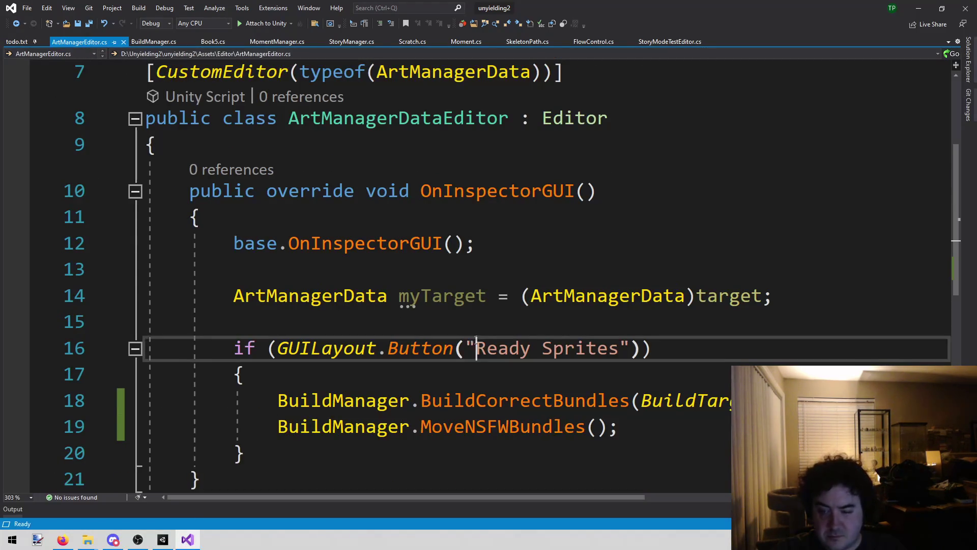
left_click(161, 540)
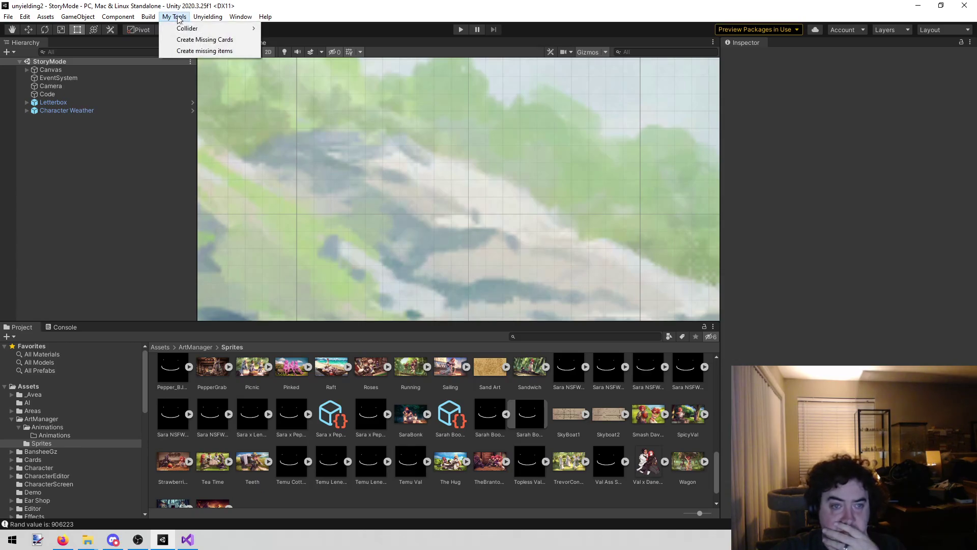
mouse_move(146, 19)
left_click(172, 96)
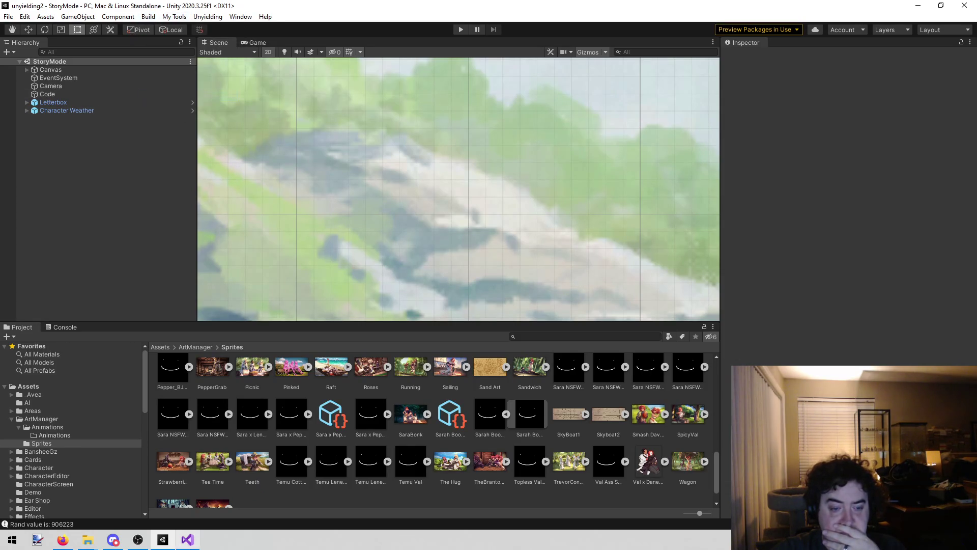
Remove the stray 1 before 'Ready Sprites' on line 16 and save the file
left_click(187, 539)
key("ctrl+z")
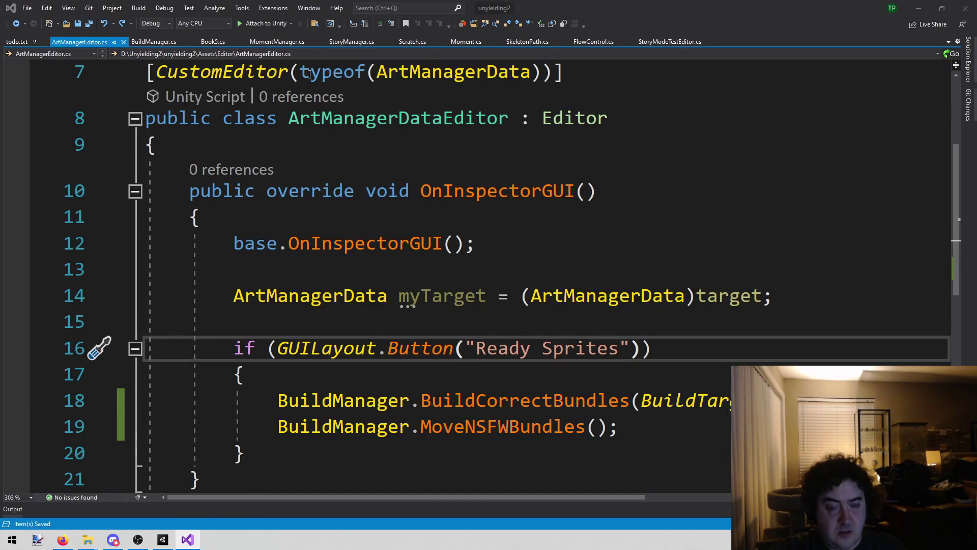
key("alt+Tab")
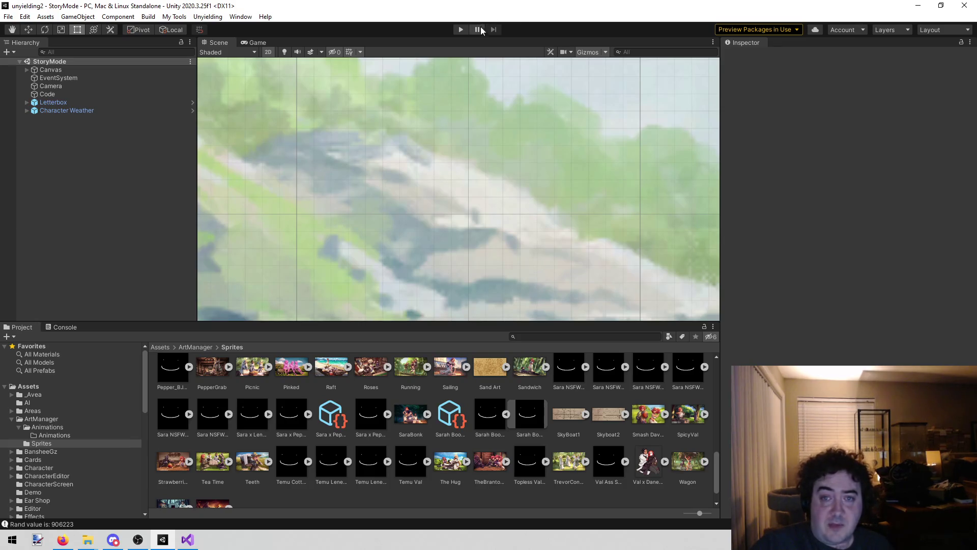
Enter Play mode and load a saved game from the pause menu's Load dialog
left_click(460, 29)
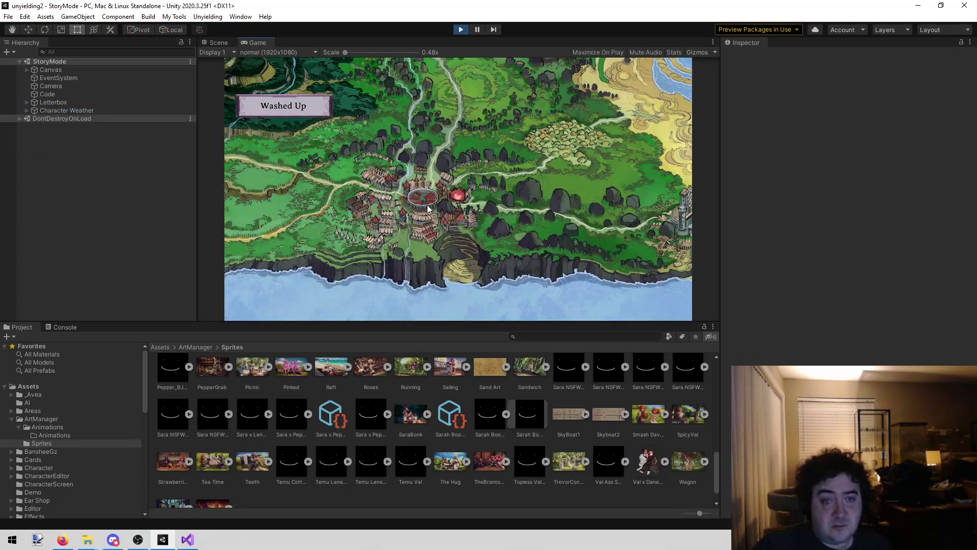
key("Escape")
left_click(451, 154)
scroll(404, 236, "down", 3)
left_click(404, 235)
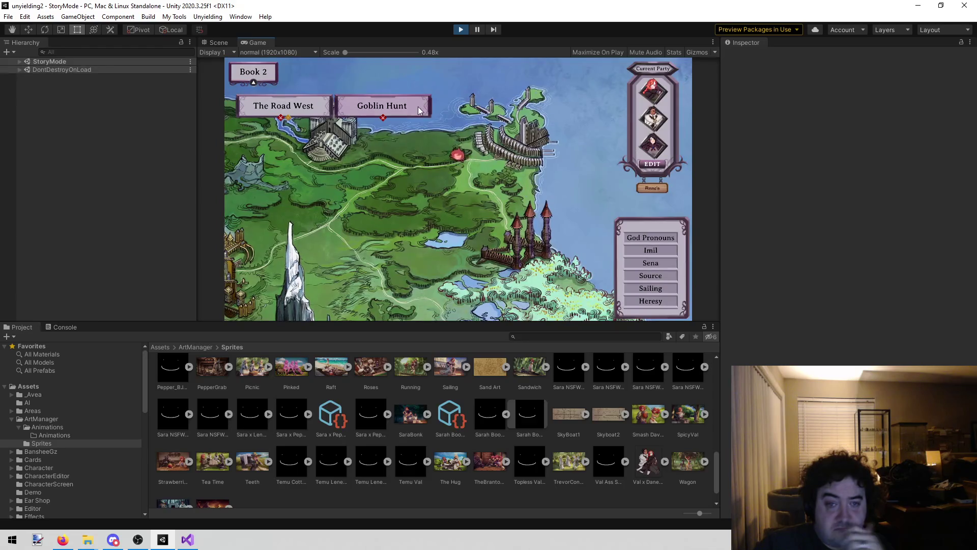
Switch the story map to Book 1, stop play mode, and bring Visual Studio forward
left_click(263, 83)
left_click(258, 96)
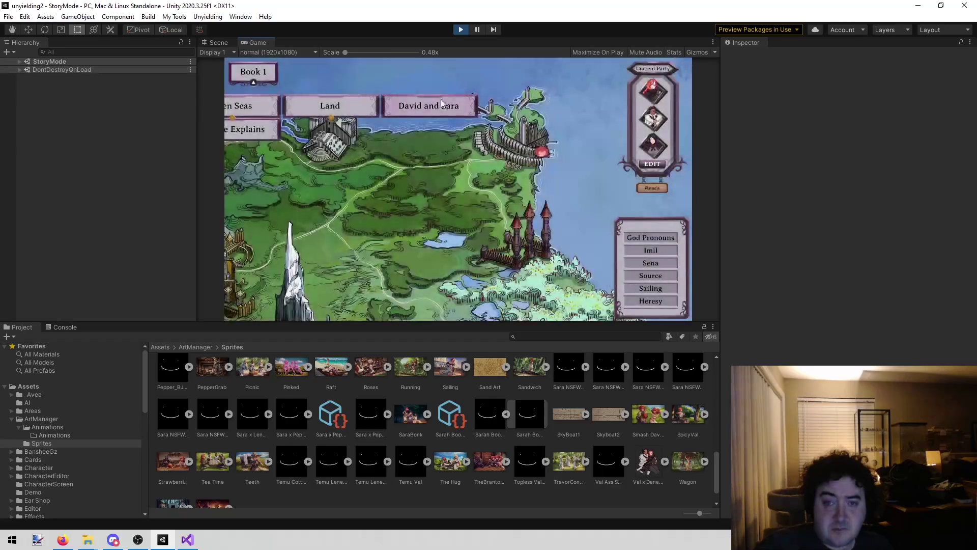
left_click(460, 29)
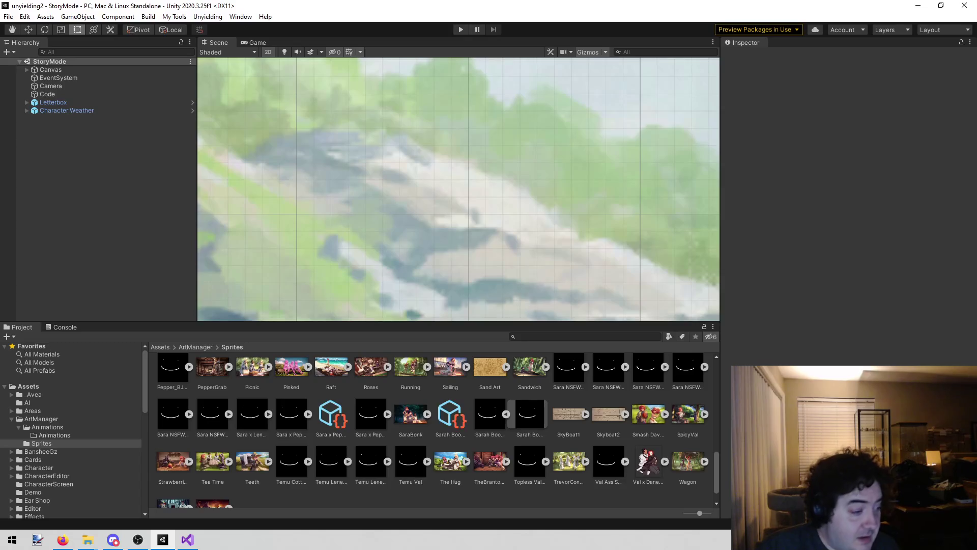
key("alt+Tab")
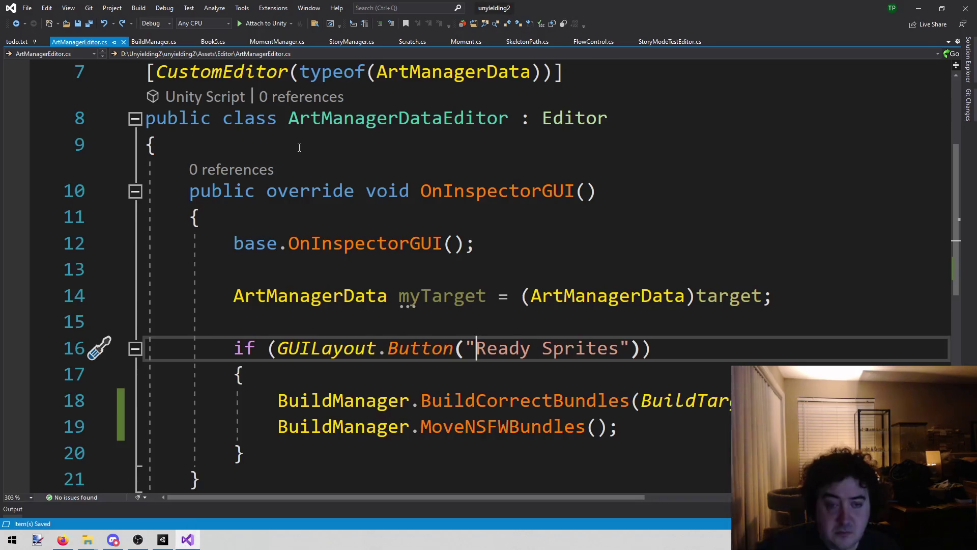
left_click(188, 539)
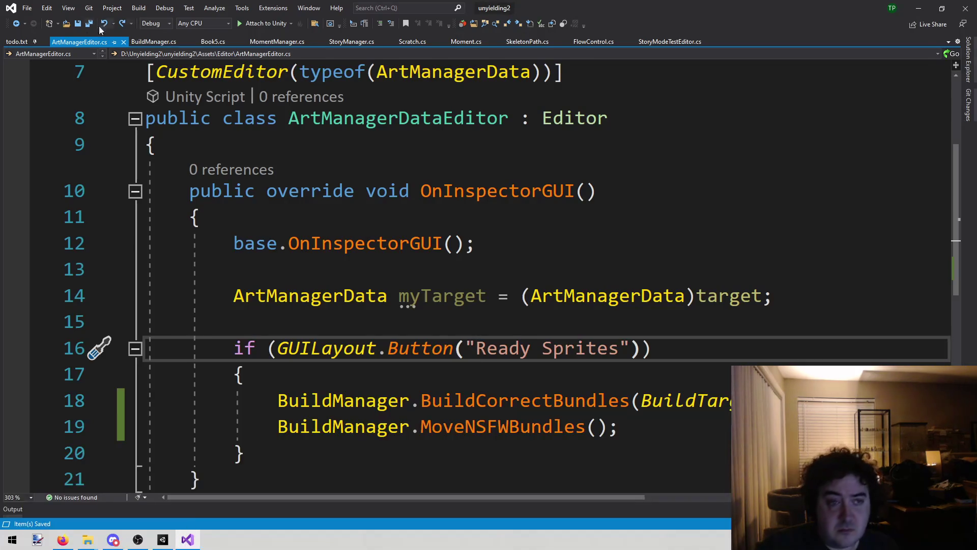
In todo.txt, delete the line-189 NSFW/SFW loading test note and the leftover blank lines
left_click(17, 42)
left_click_drag(874, 250, 117, 245)
key("BackSpace")
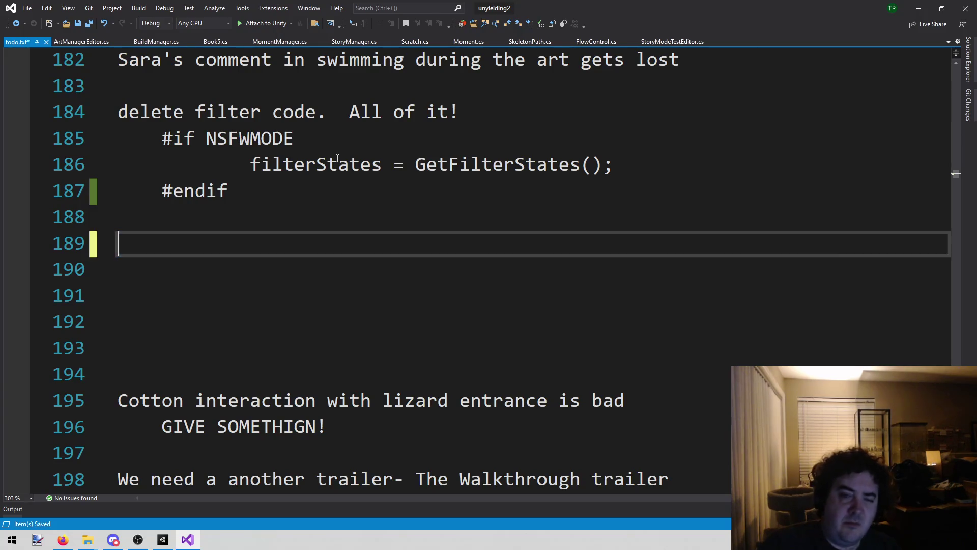
key("BackSpace")
key("BackSpace")
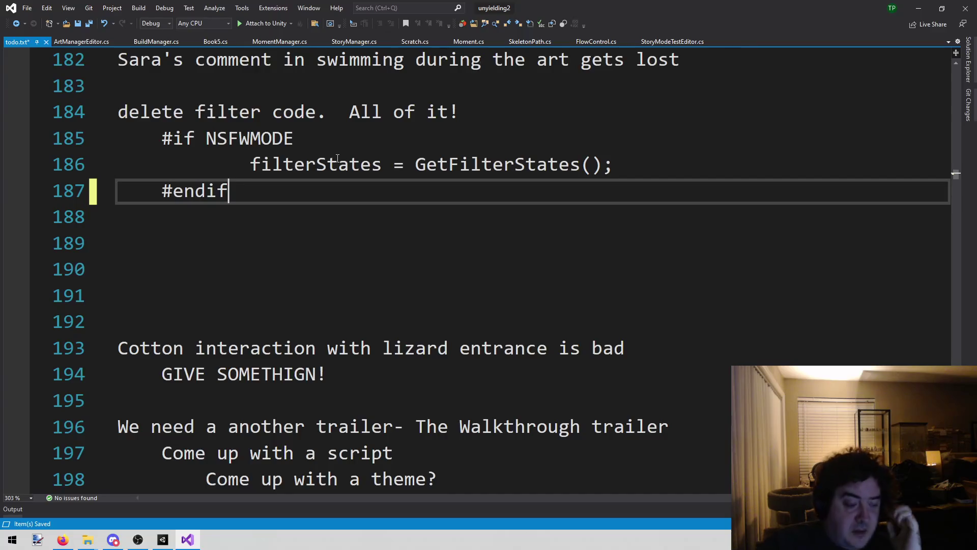
key("alt+Tab")
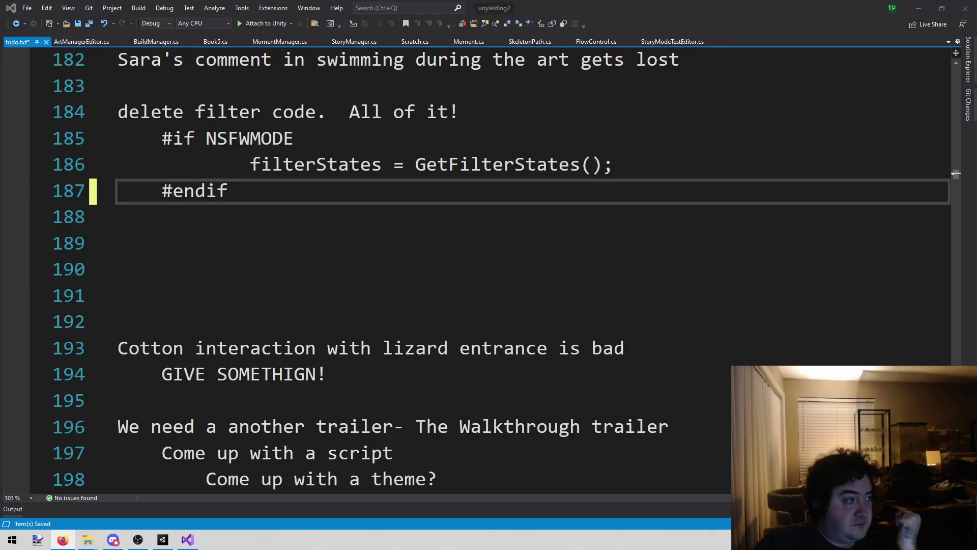
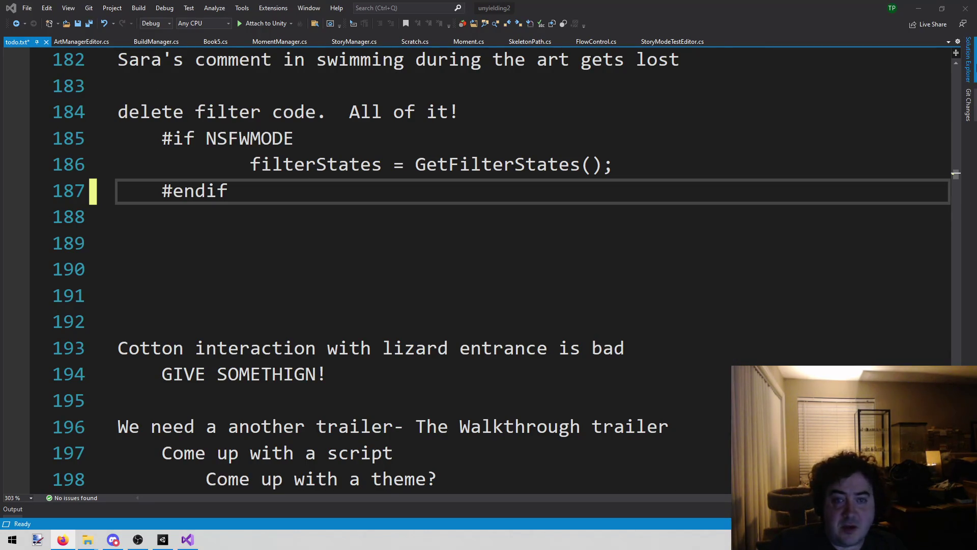
Close every Visual Studio tab except todo.txt
middle_click(177, 47)
middle_click(83, 42)
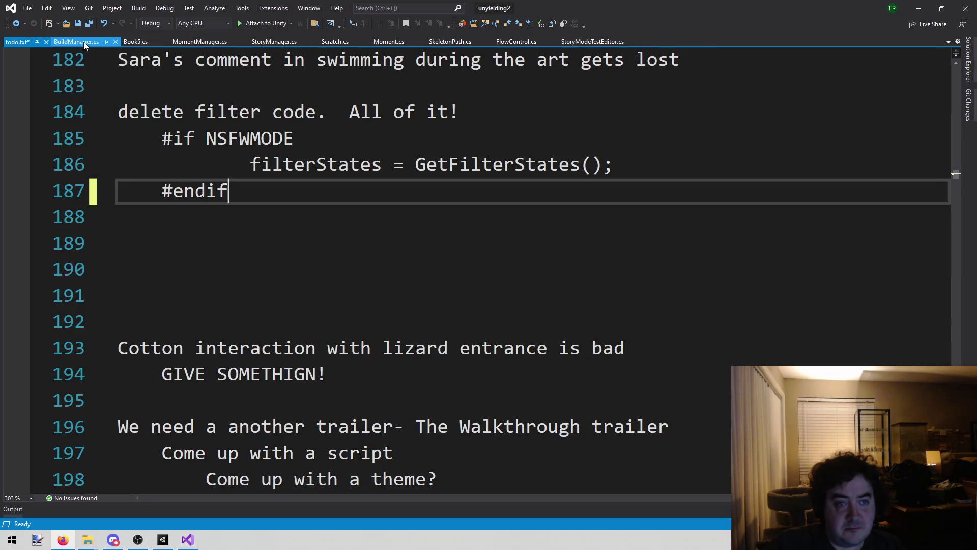
middle_click(88, 43)
middle_click(88, 42)
middle_click(88, 42)
middle_click(88, 42)
middle_click(90, 43)
middle_click(88, 41)
middle_click(89, 40)
middle_click(89, 41)
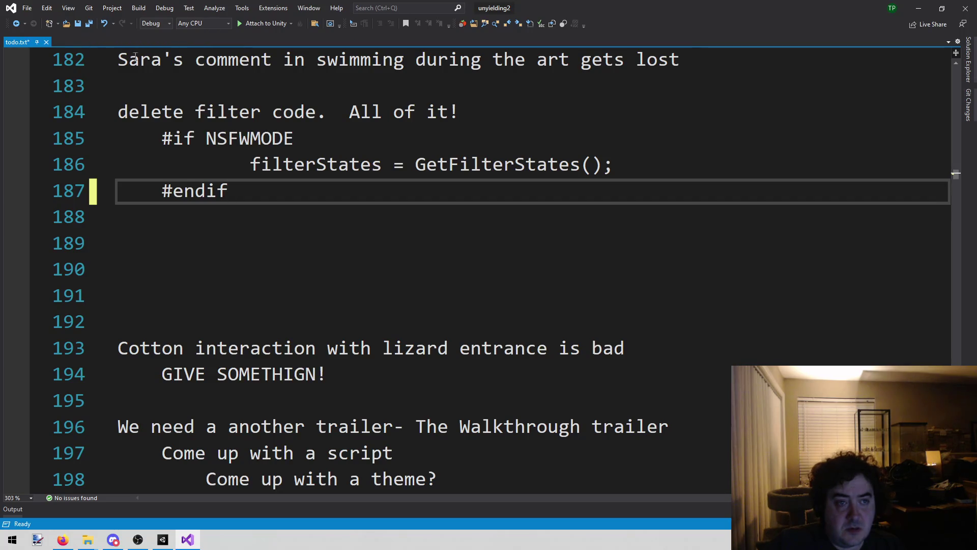
left_click(268, 90)
Open World 2 alt.txt with Open File in Solution
key("alt+shift+o")
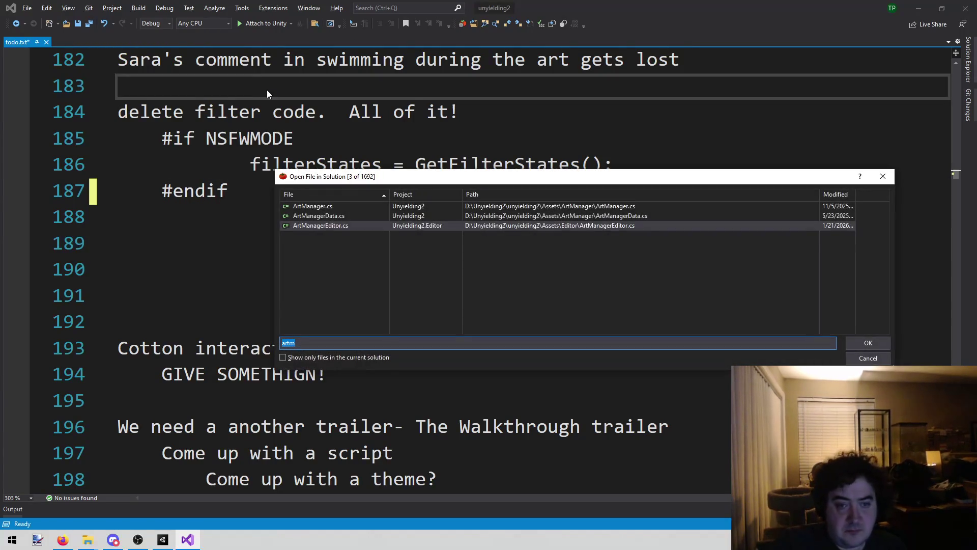
type("alt")
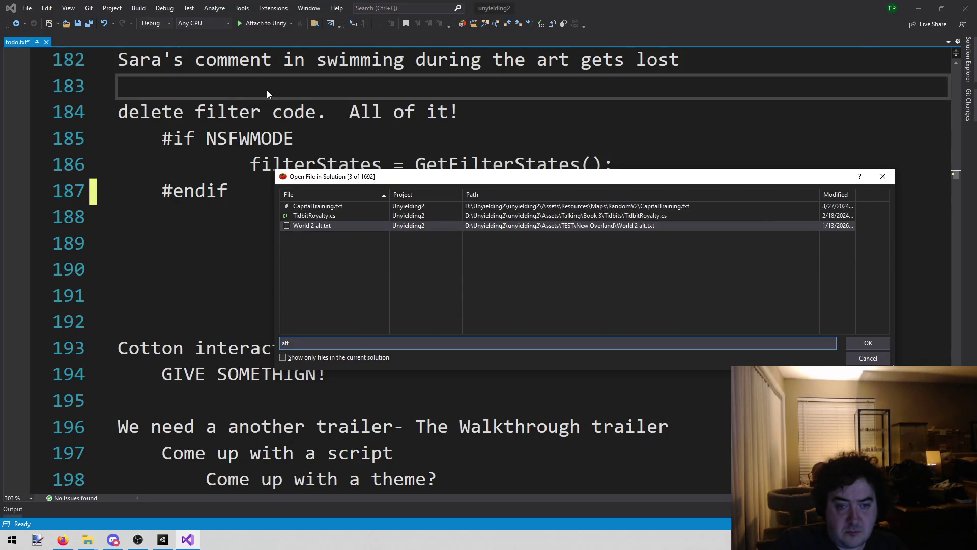
key("Return")
scroll(267, 90, "down", 4)
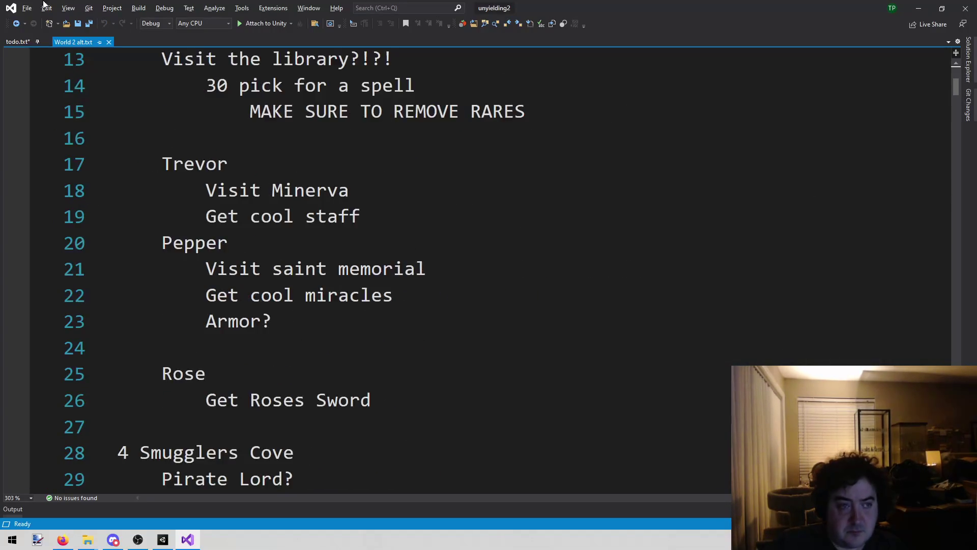
Return to todo.txt and scroll to the Alt nodes notes on World 2's volcano
left_click(18, 42)
scroll(305, 280, "down", 7)
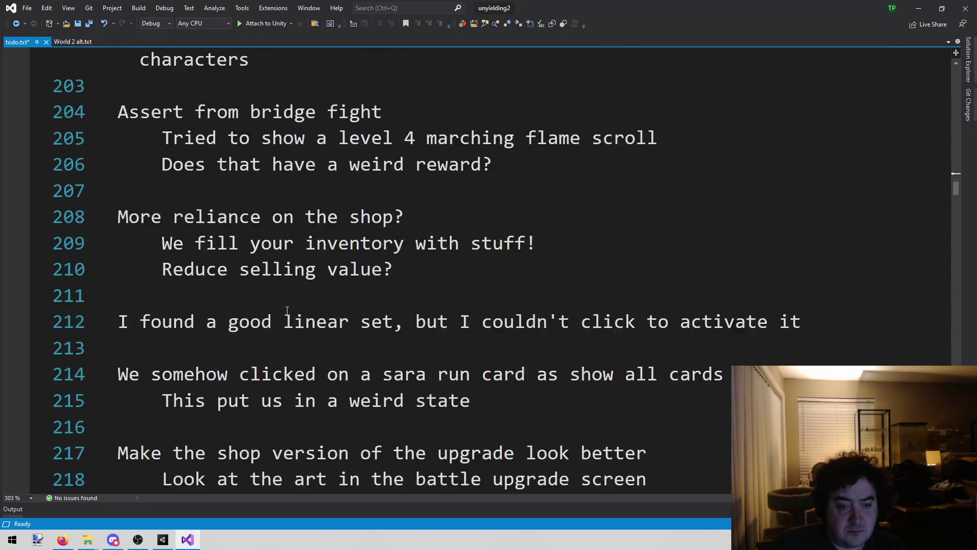
scroll(287, 311, "down", 20)
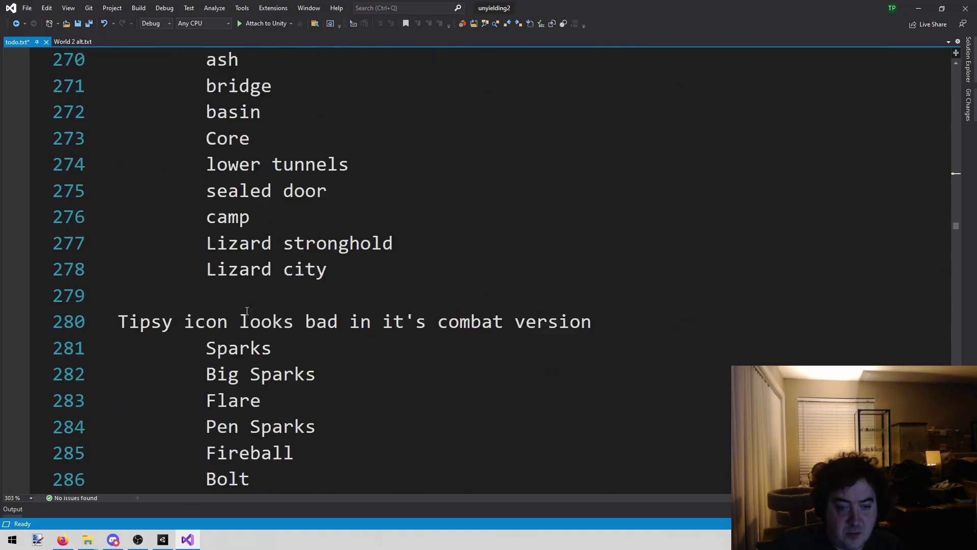
scroll(243, 309, "up", 2)
scroll(239, 308, "up", 3)
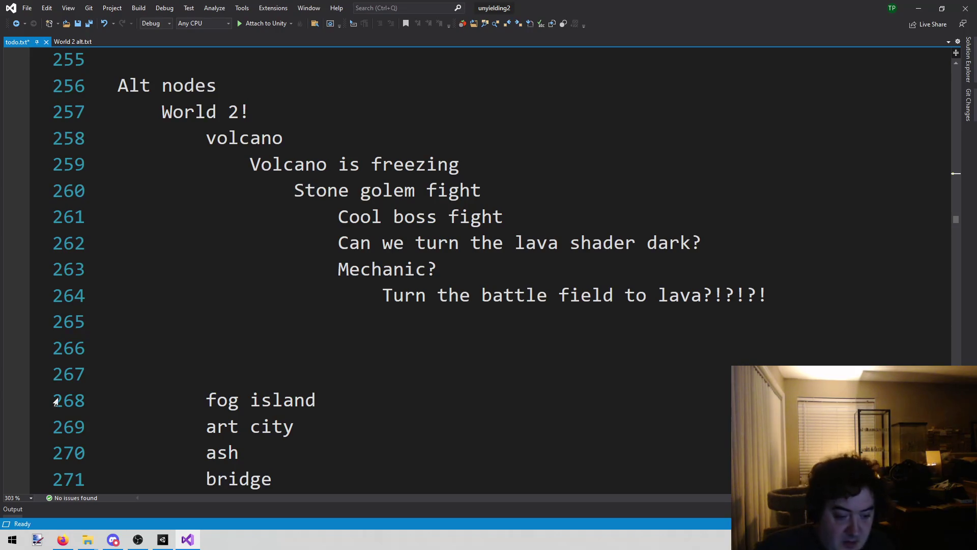
In Unity, collapse the ArtManager folder in the Project panel
left_click(171, 542)
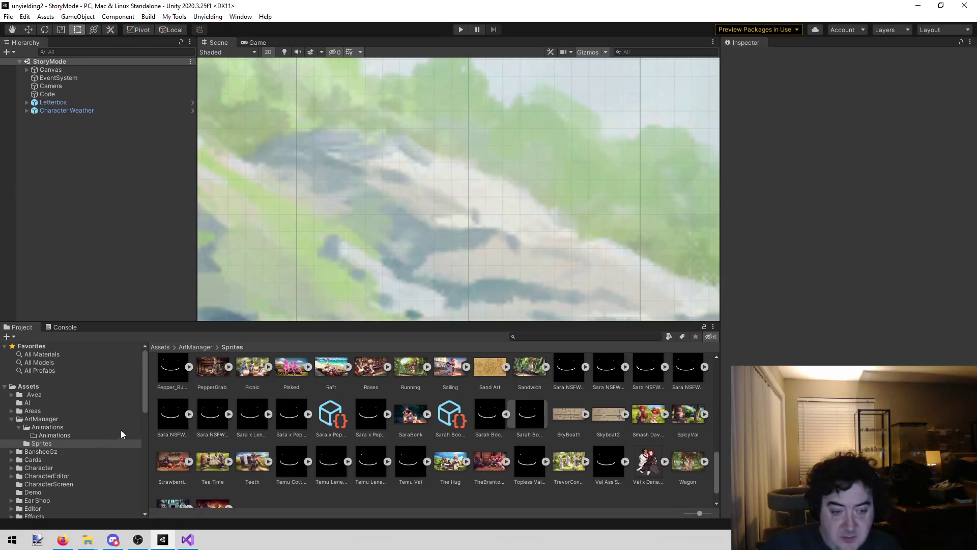
scroll(97, 438, "down", 2)
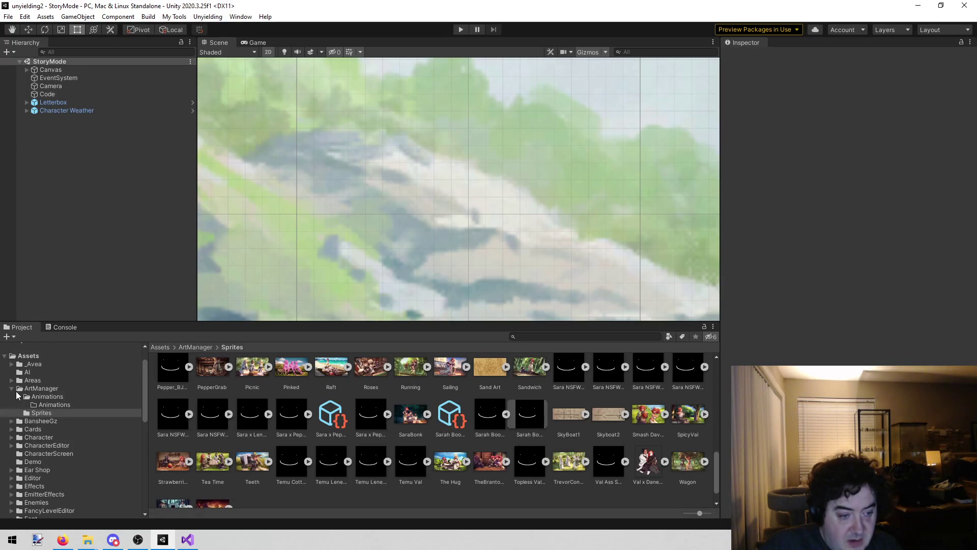
left_click(12, 389)
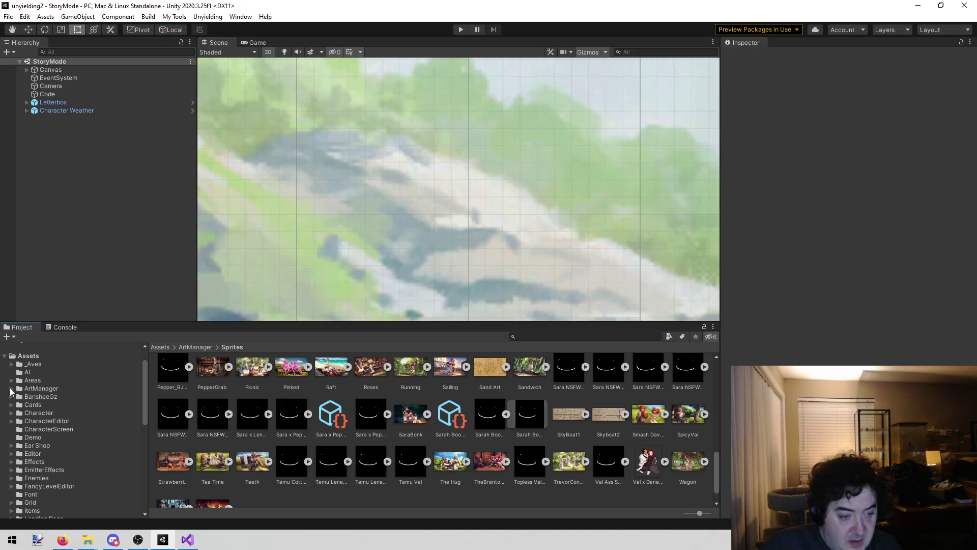
key("alt+Tab")
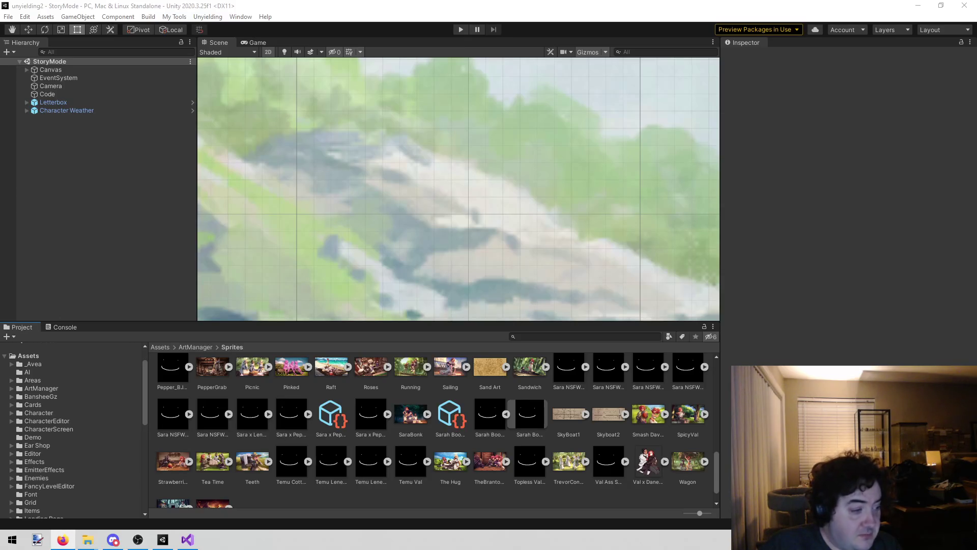
scroll(76, 443, "down", 5)
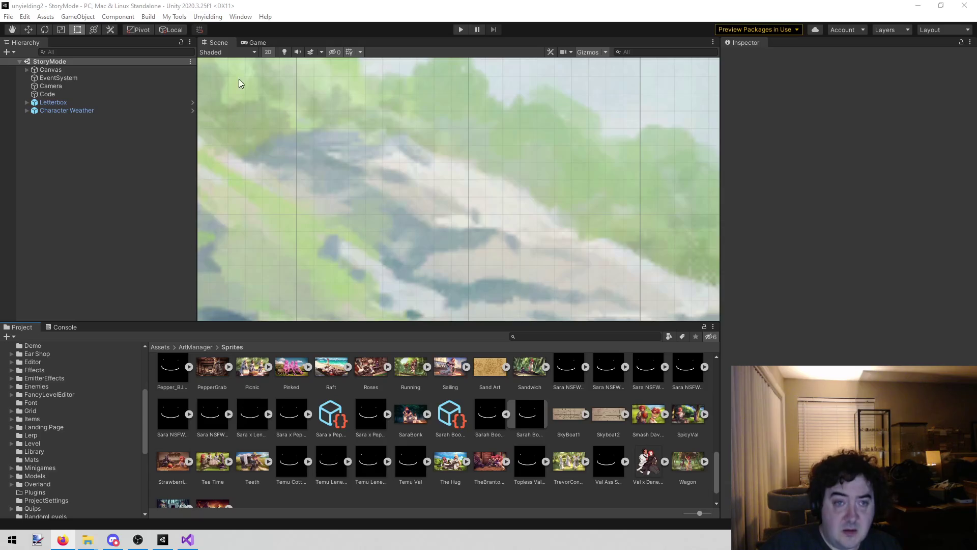
Load the Fancy Overland scene from the Unyielding menu and select World 2
left_click(206, 16)
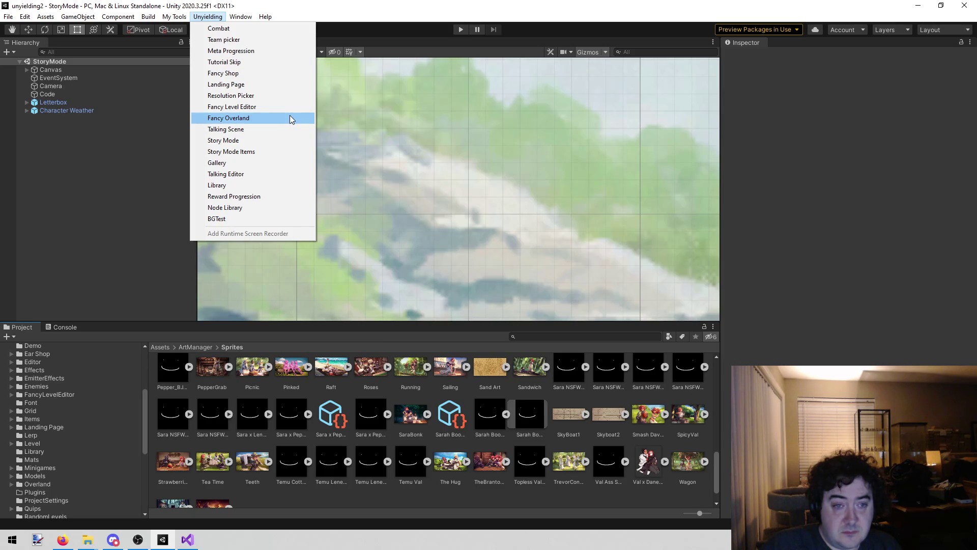
left_click(291, 118)
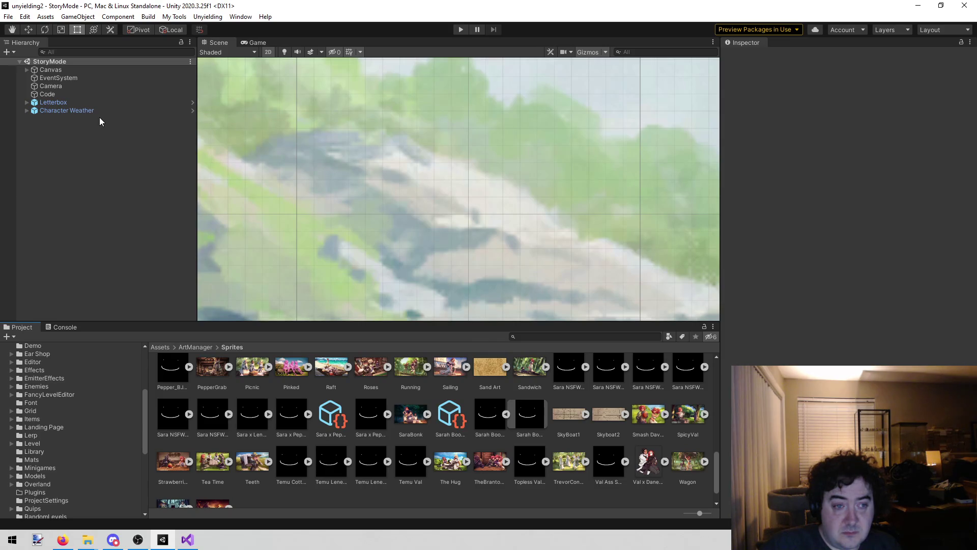
left_click(52, 99)
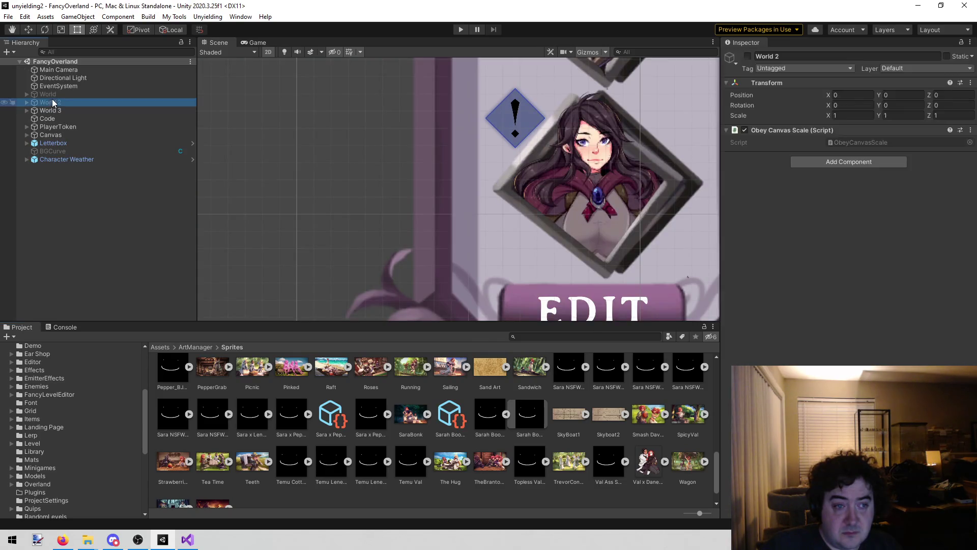
Copy Volcano's Creator Name EventNodeVolcano into TESTNODE's Creator Name, then run the game
left_click(26, 102)
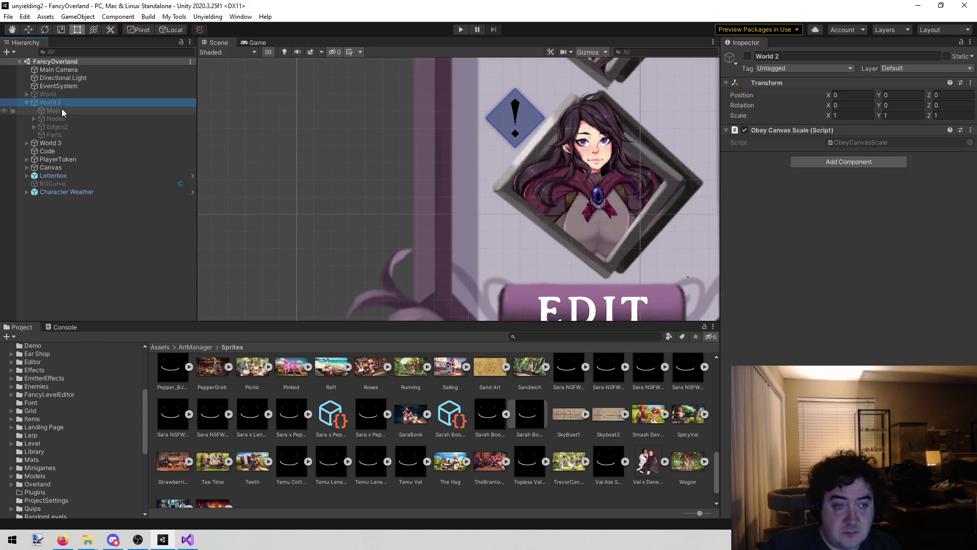
left_click(34, 117)
left_click(91, 232)
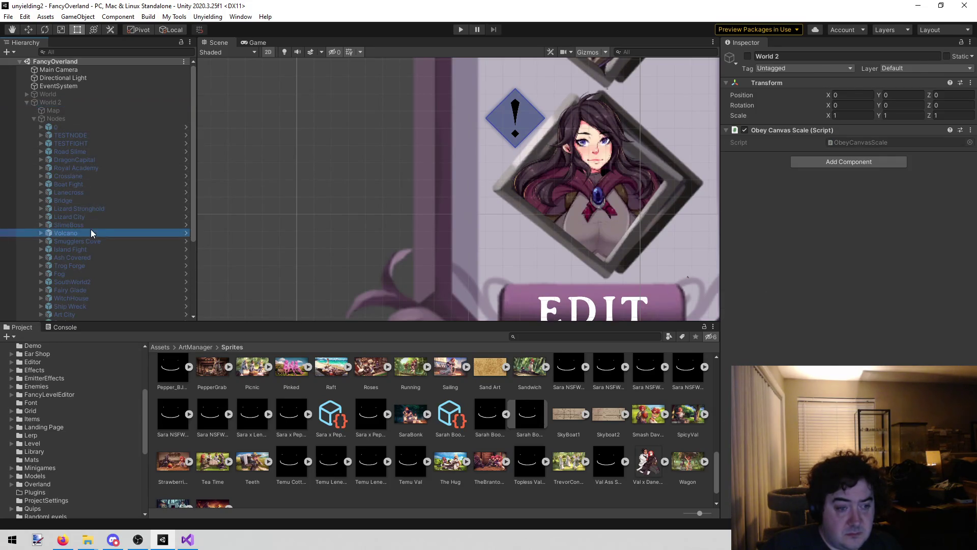
left_click(865, 161)
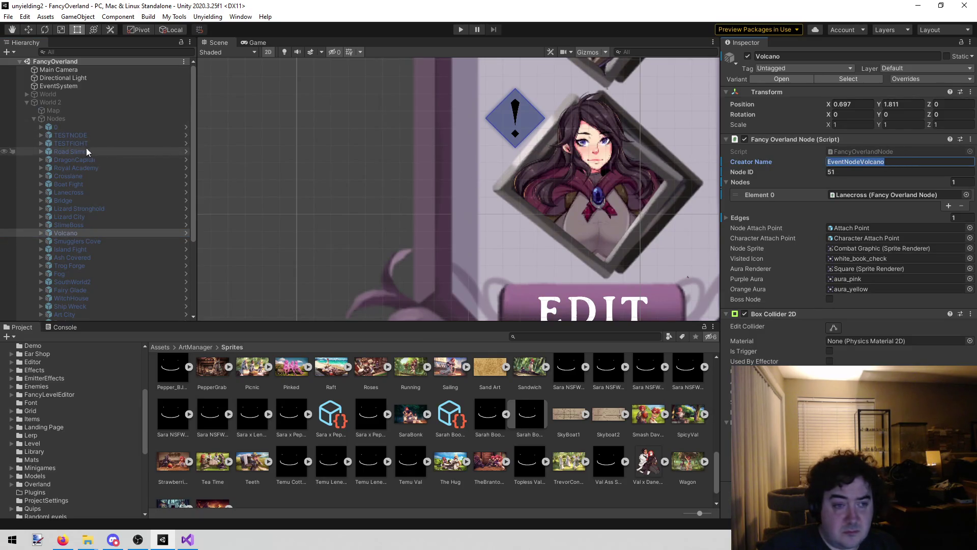
left_click(81, 136)
left_click(929, 162)
type("EventNodeVolcano")
left_click(459, 30)
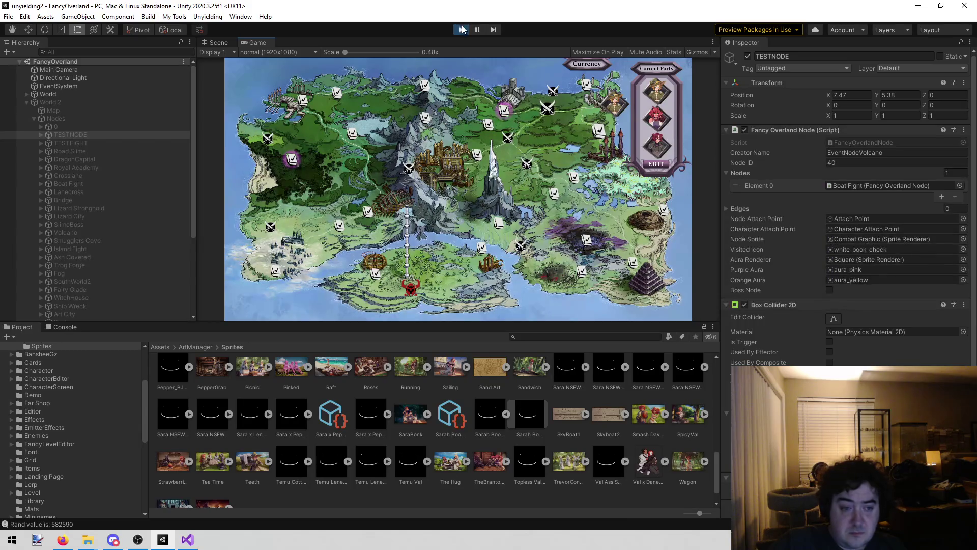
Stop the game, inspect the Code object, and restart Play mode
left_click(462, 29)
scroll(80, 254, "down", 5)
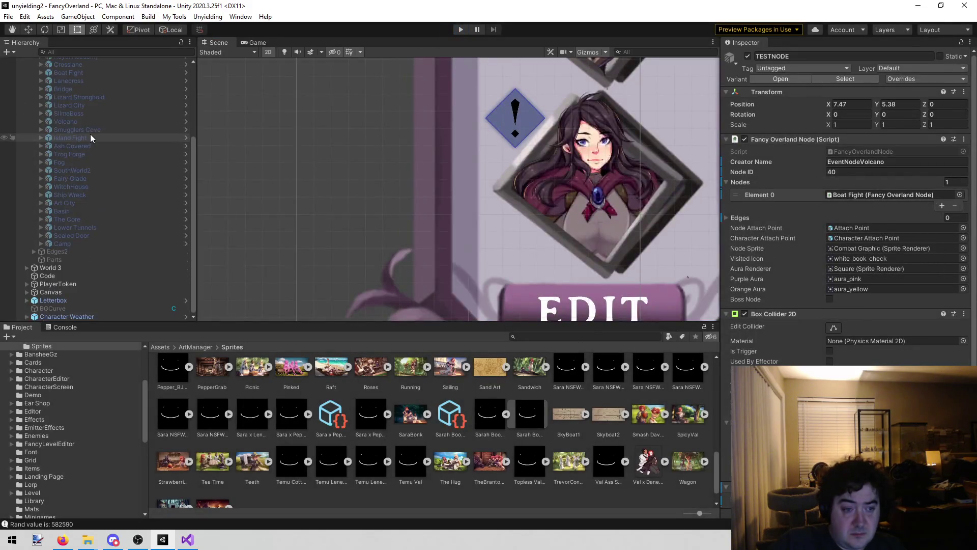
left_click(80, 276)
scroll(859, 326, "down", 10)
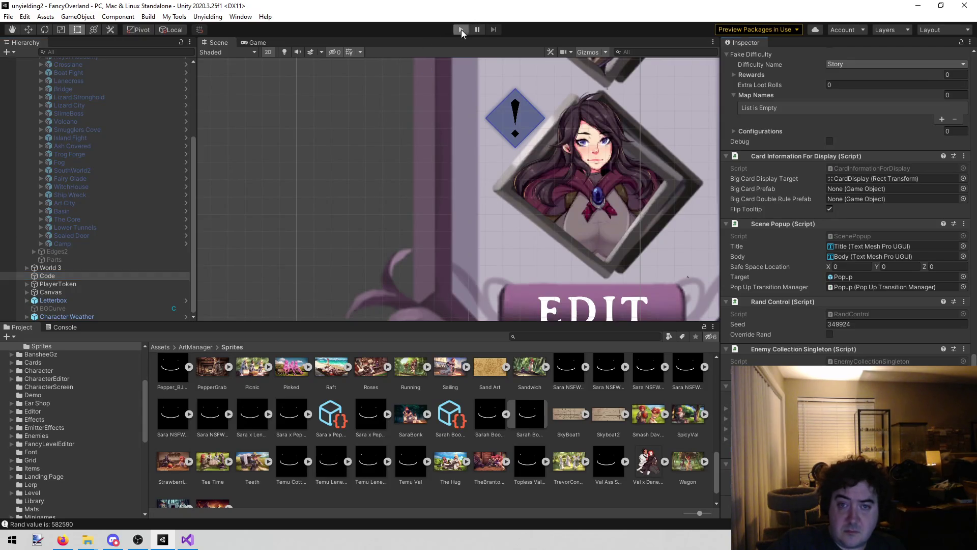
left_click(461, 29)
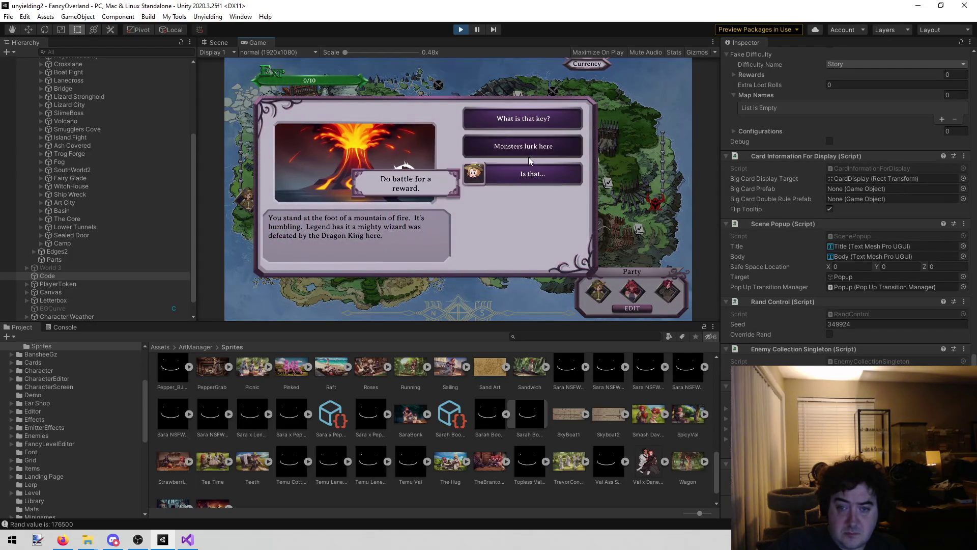
Enter the volcano's Monsters lurk here fight against the Lizard Warrior and show the Scene view
left_click(529, 151)
left_click(419, 261)
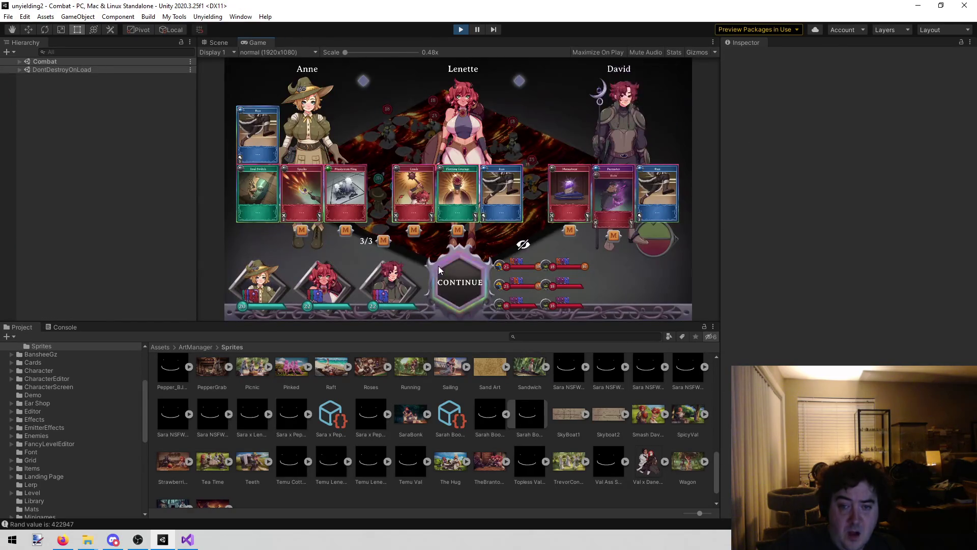
left_click(440, 267)
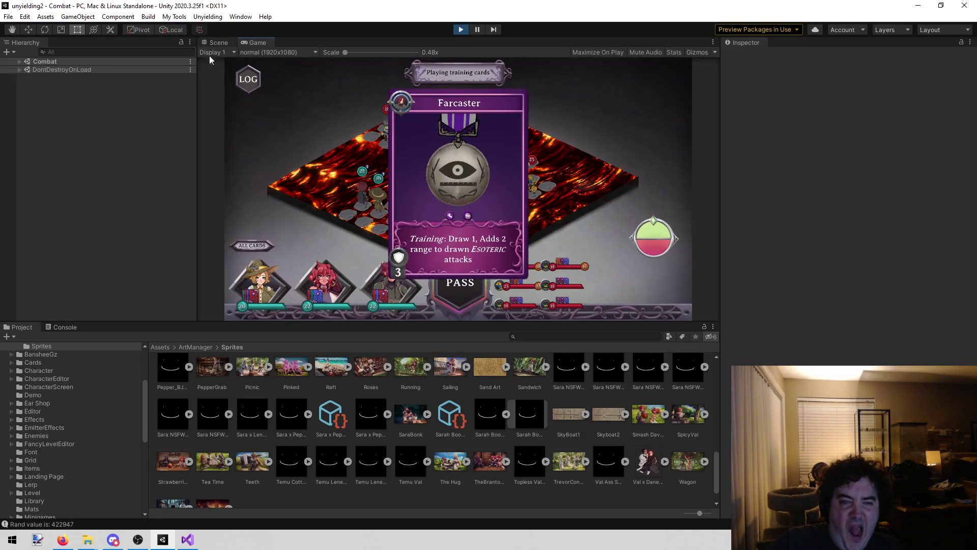
left_click(208, 43)
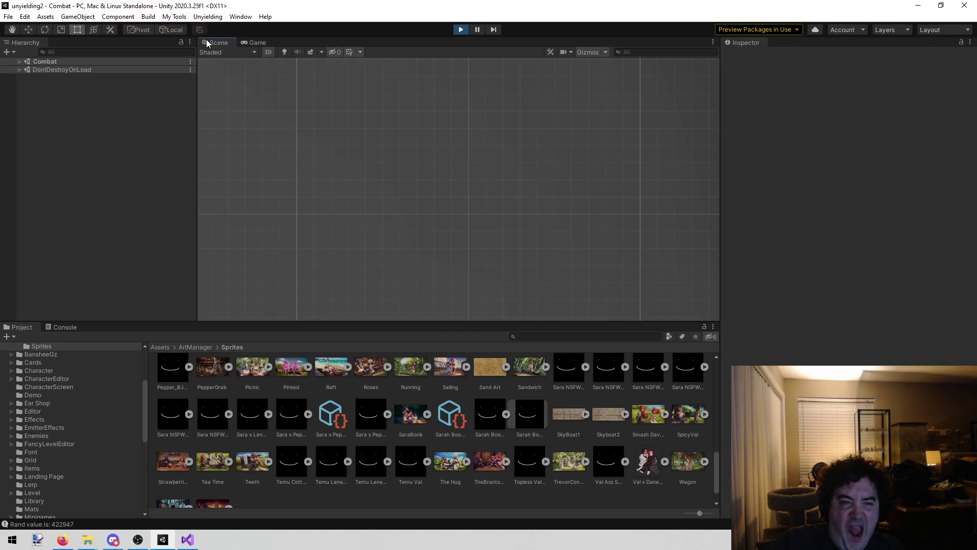
Frame CombatWorld and orbit the 3D perspective view around the lava combat board
left_click(19, 61)
double_click(81, 111)
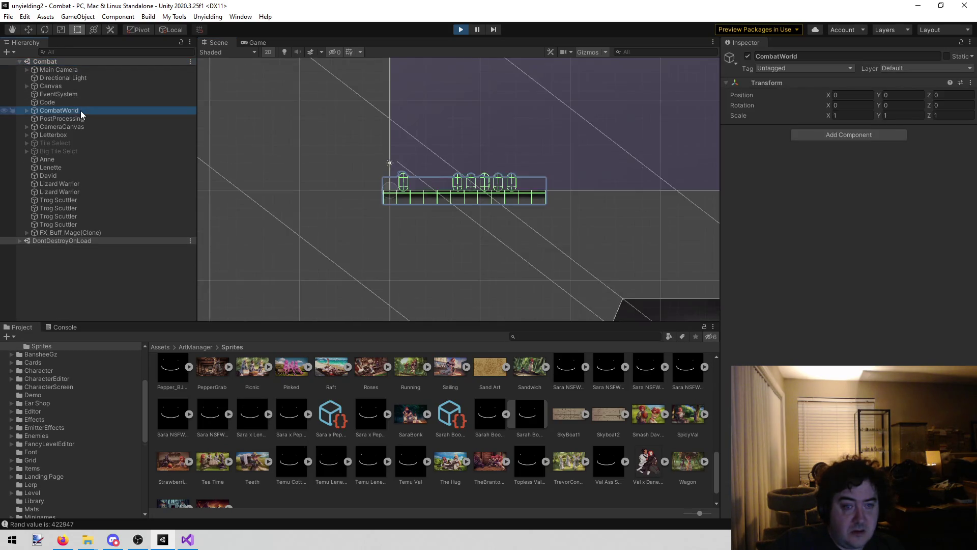
left_click(268, 56)
left_click_drag(322, 78, 525, 118)
scroll(525, 118, "up", 5)
Select a floor cube, locate and expand its Heat material, then select the lava Mesh
left_click(487, 231)
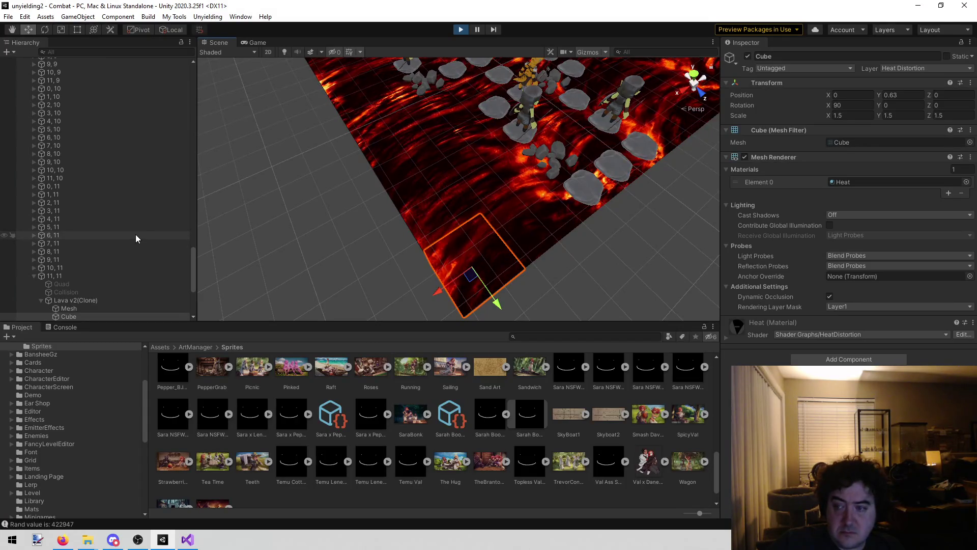
scroll(135, 235, "down", 2)
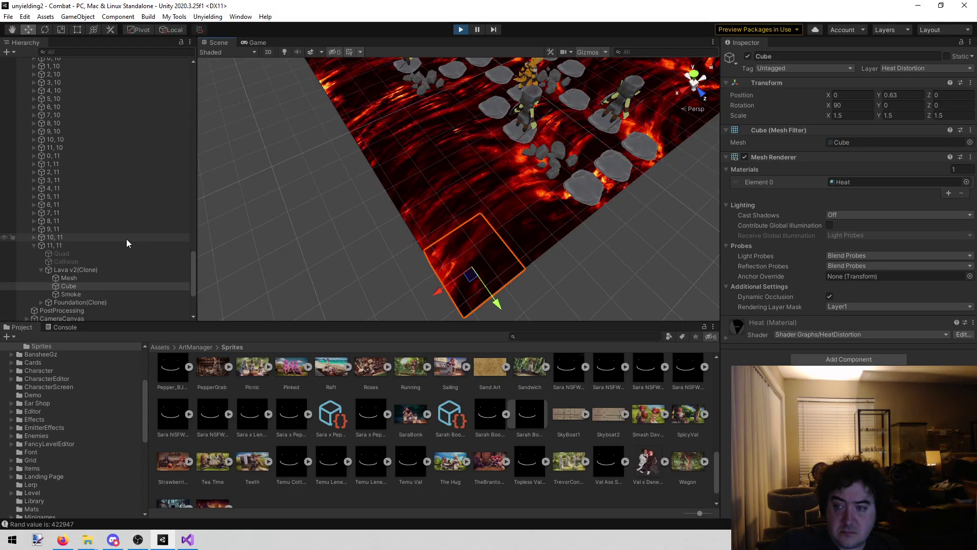
left_click(854, 182)
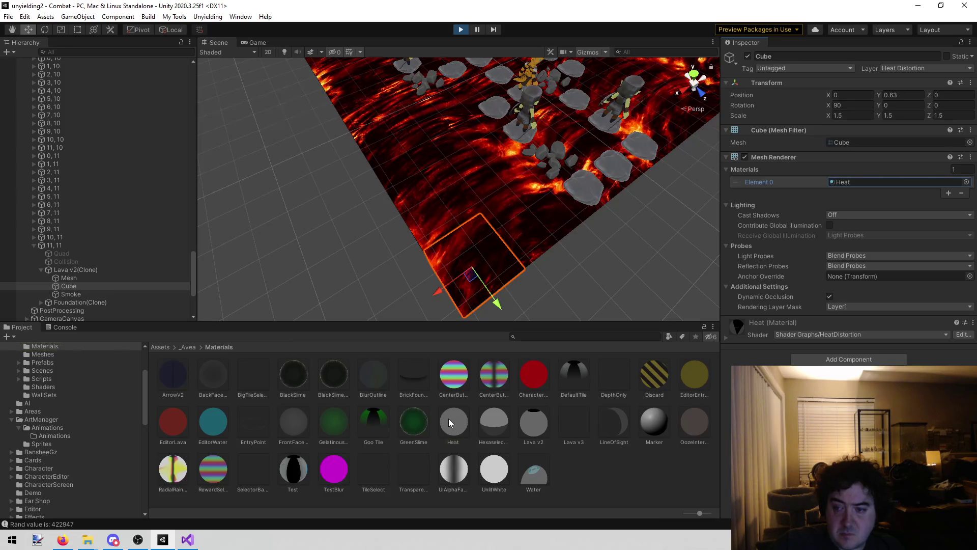
left_click(728, 335)
mouse_move(369, 207)
left_mouse_down()
mouse_move(303, 192)
mouse_move(562, 189)
mouse_move(580, 178)
mouse_move(493, 116)
mouse_move(459, 105)
mouse_move(387, 142)
mouse_move(203, 199)
left_mouse_up()
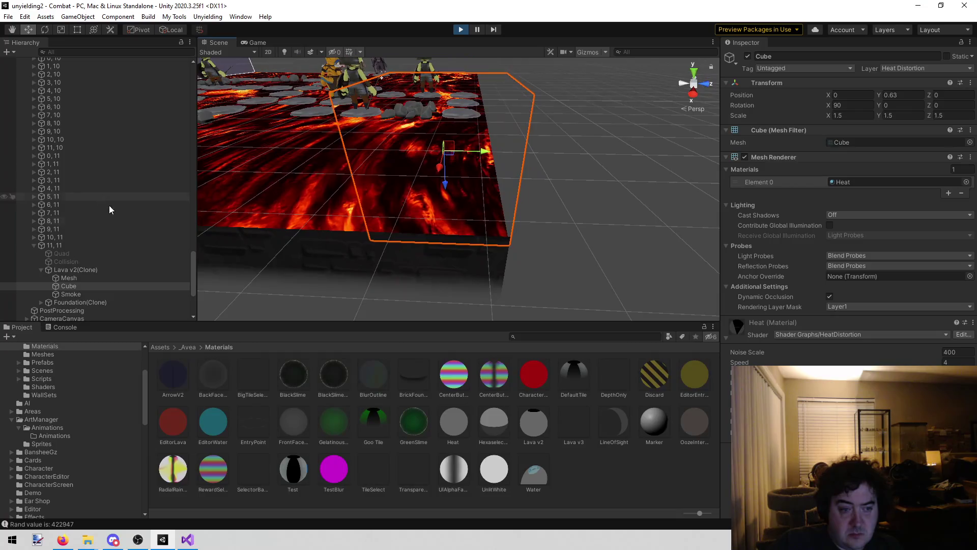
left_click(109, 277)
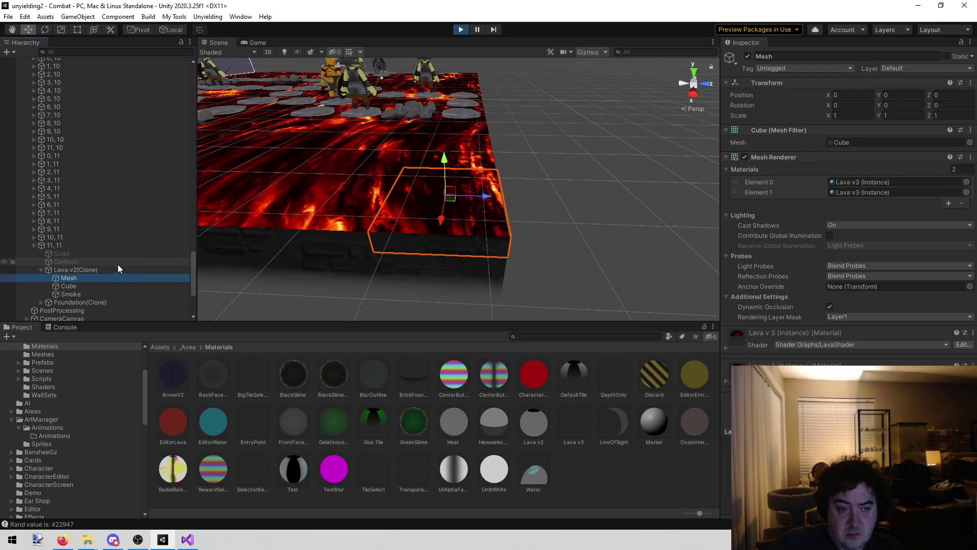
Move the lava Mesh along Z to 1.831 and test removing its second material slot, then undo
left_click_drag(482, 200, 622, 208)
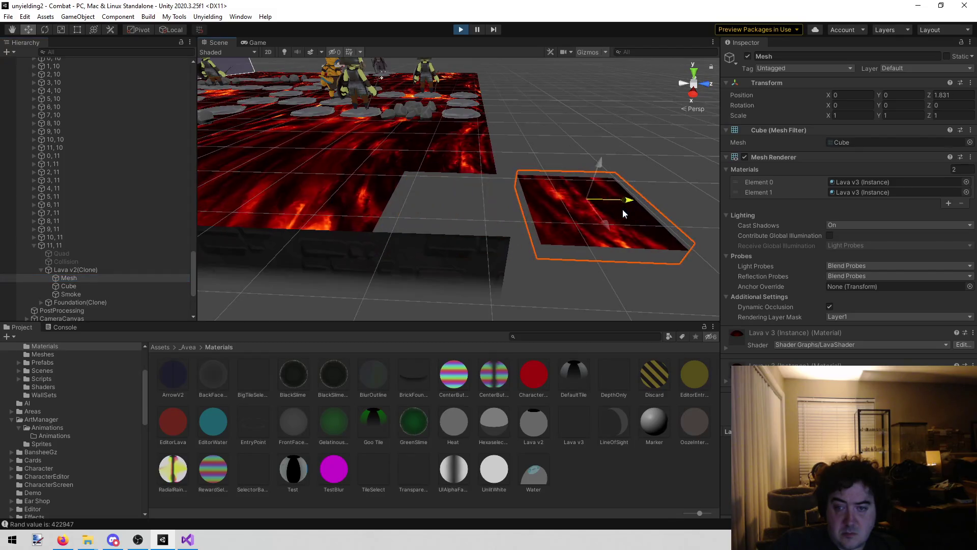
left_click(805, 189)
key("Delete")
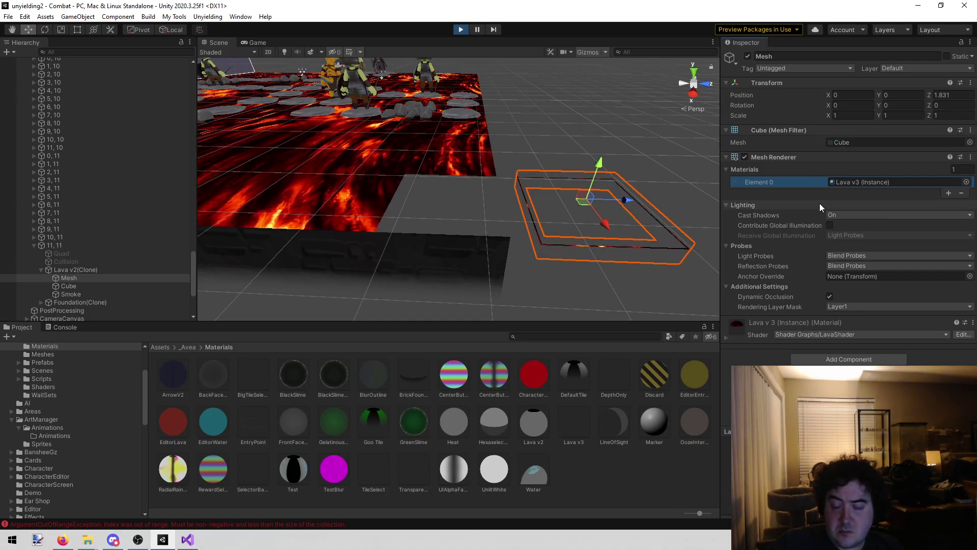
key("ctrl+z")
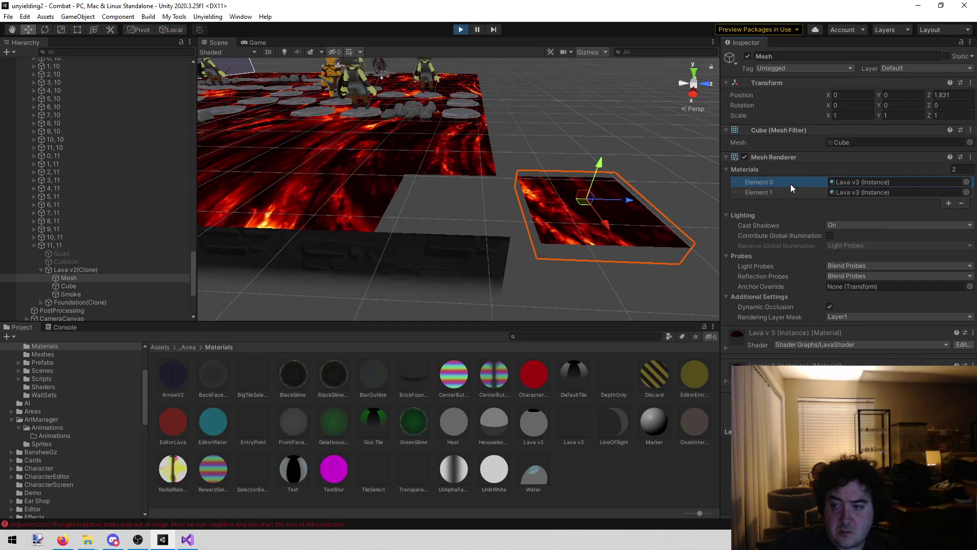
Repeatedly delete and undo the Lava v3 material slots, then orbit closer to the mesh
left_click(790, 192)
left_click(790, 184)
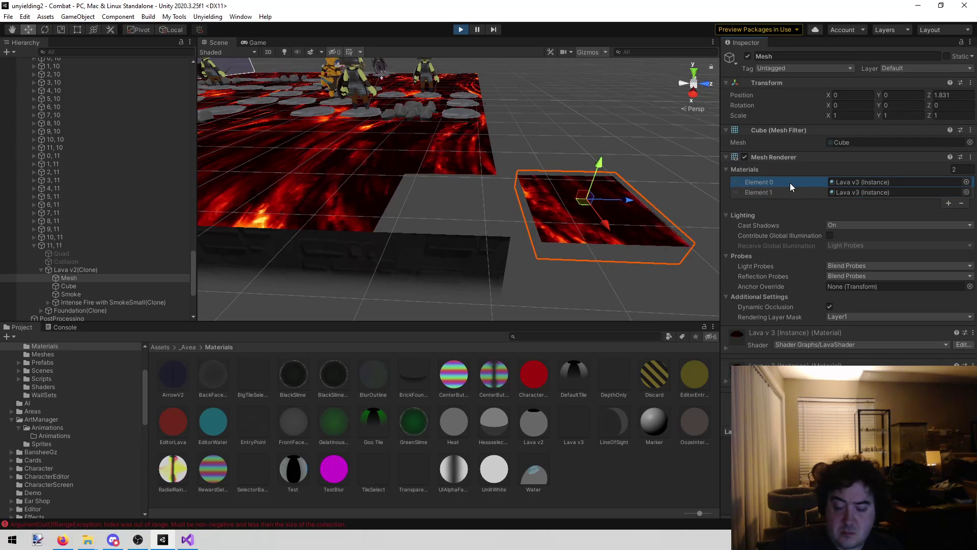
key("Delete")
key("ctrl+z")
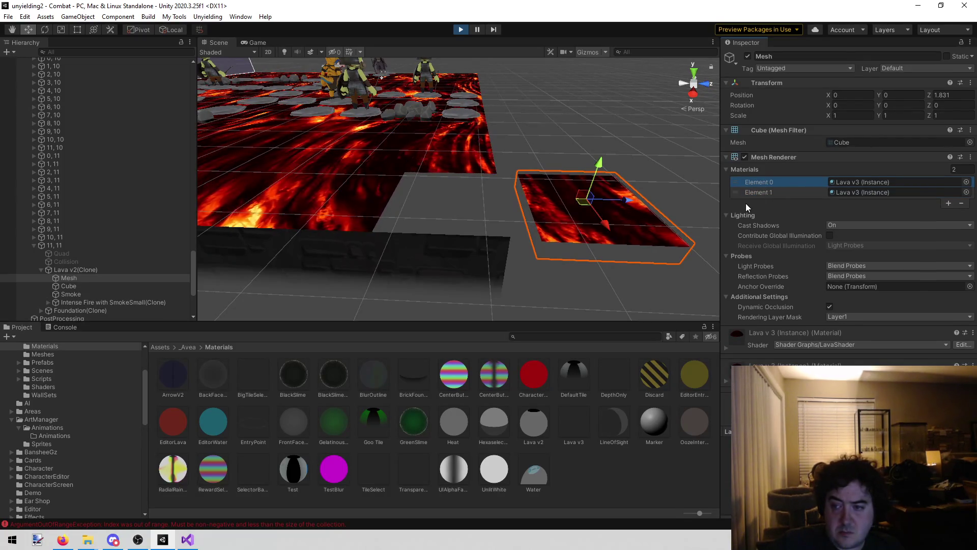
left_click(780, 194)
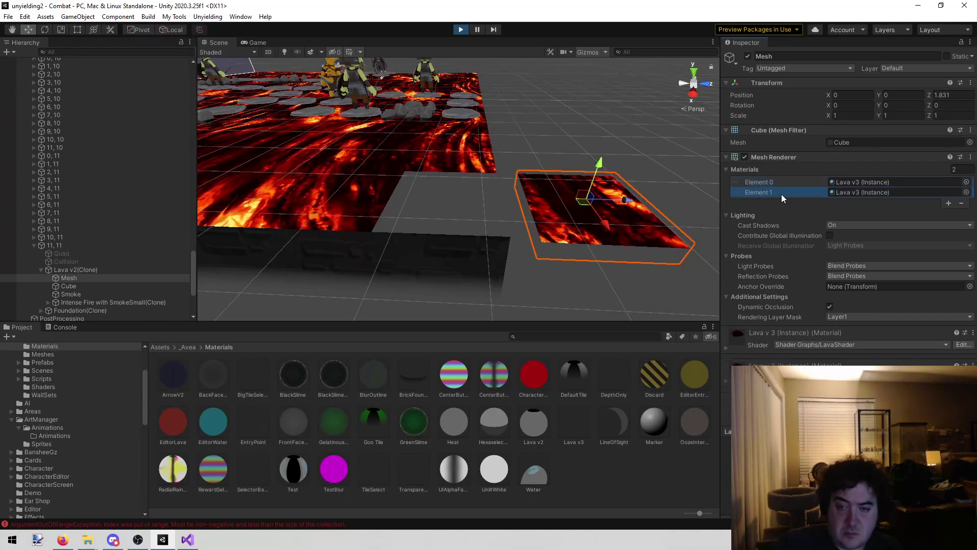
key("Delete")
key("ctrl+z")
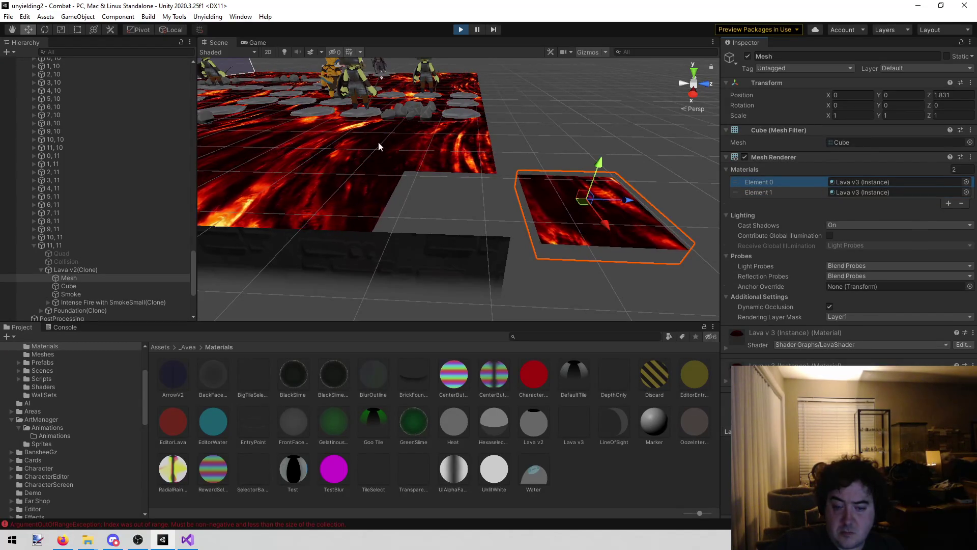
mouse_move(454, 133)
left_mouse_down()
mouse_move(600, 117)
mouse_move(390, 116)
mouse_move(420, 138)
mouse_move(458, 117)
left_mouse_up()
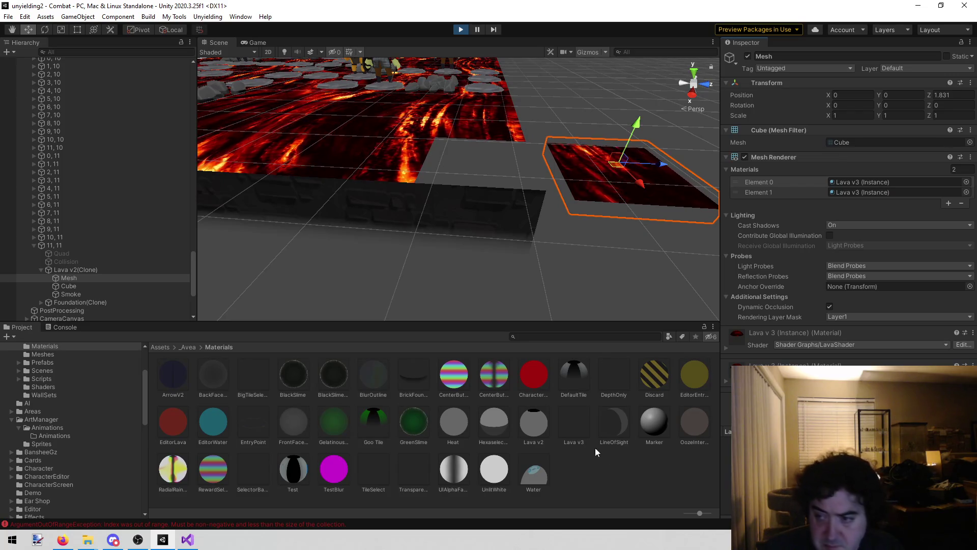
Search 'lava v3' in the Project window, select the Lava v3 material, and clear the search
left_click(567, 338)
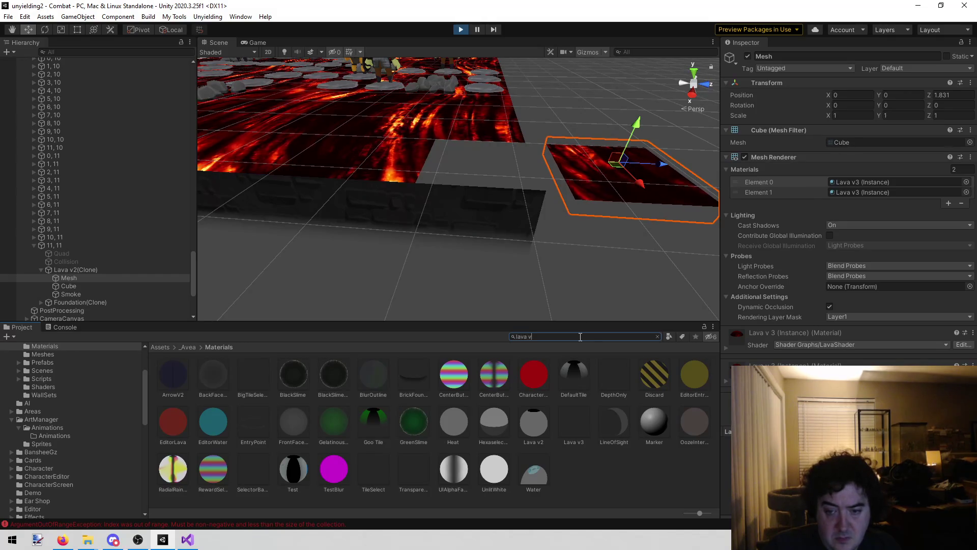
type("lava v3")
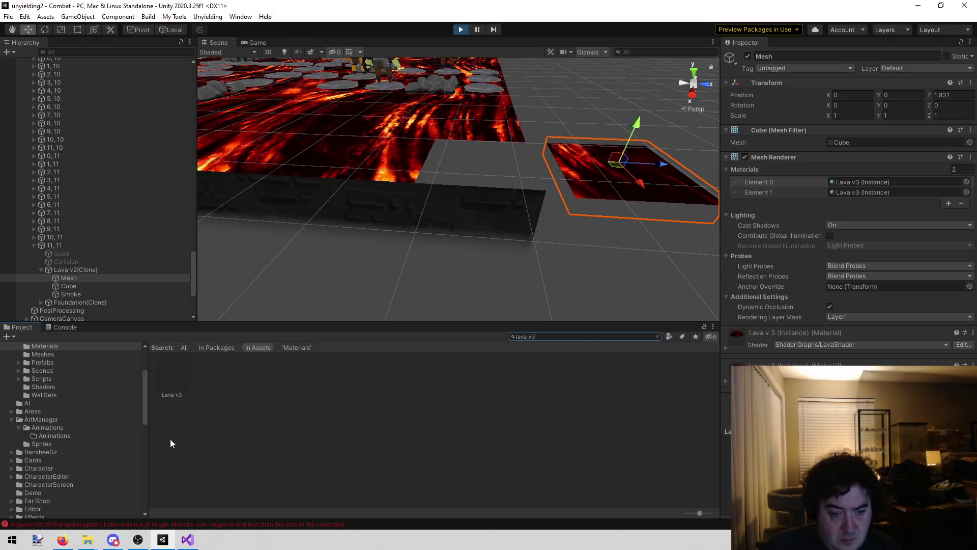
left_click(185, 372)
left_click(558, 334)
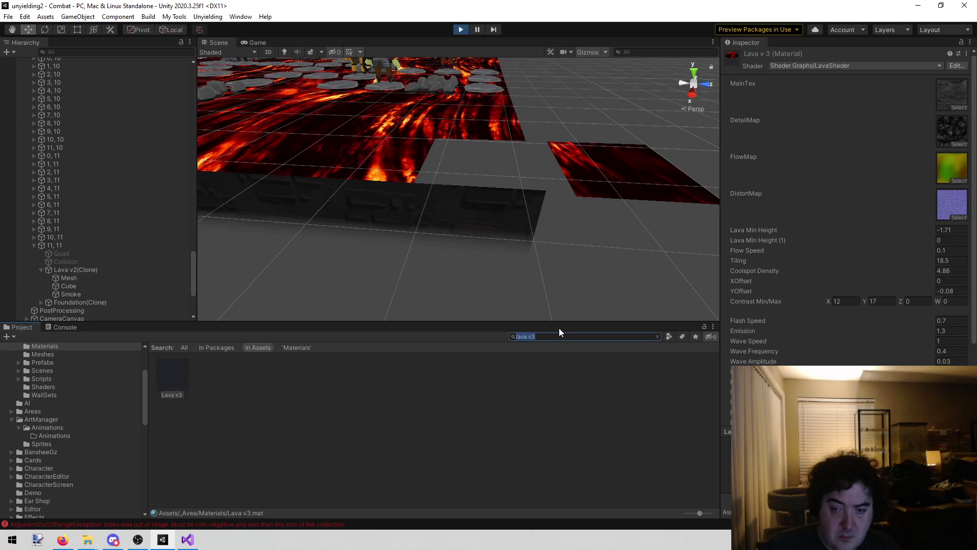
key("BackSpace")
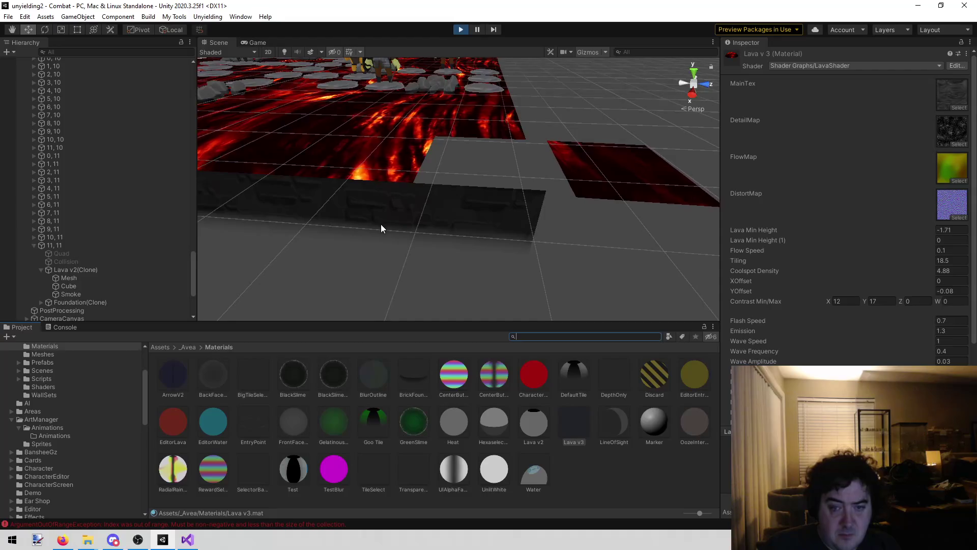
scroll(387, 204, "down", 3)
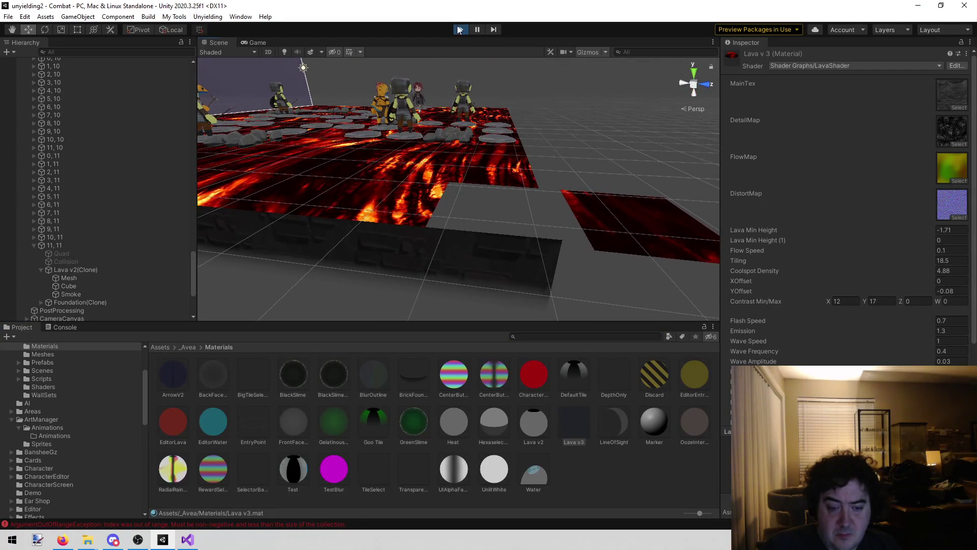
Stop Play mode and glance at todo.txt in Visual Studio before returning to Unity
key("ctrl+p")
left_click(184, 544)
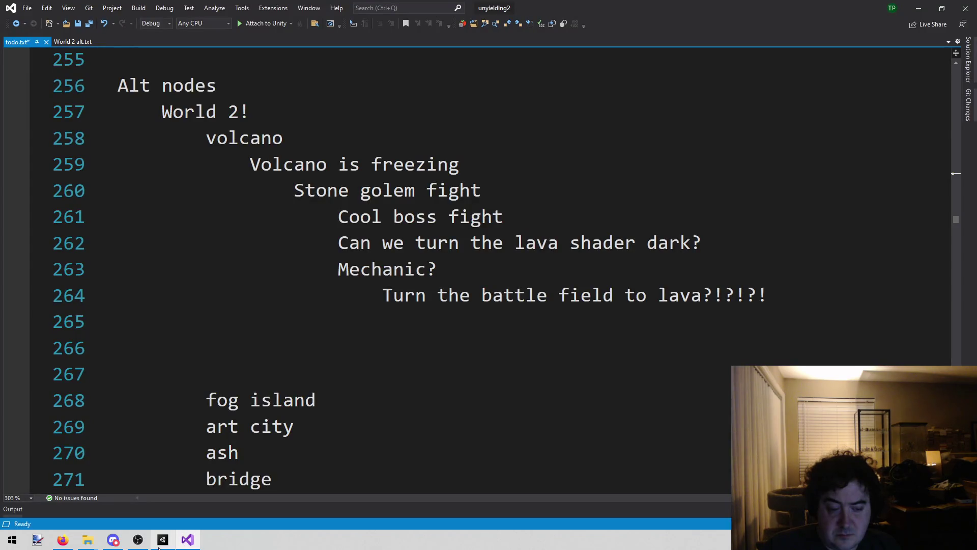
left_click(161, 540)
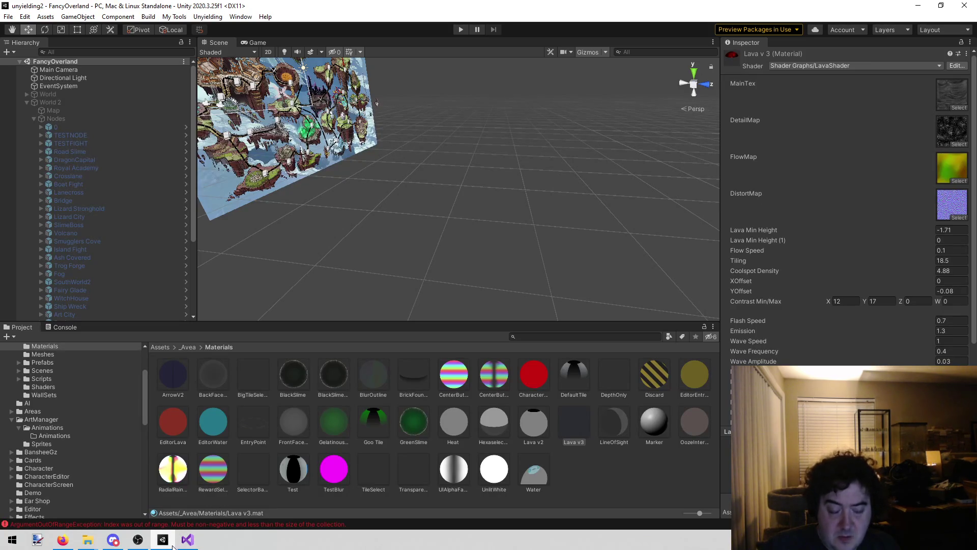
Expand World 3's Nodes and copy the Gods Doom node's Creator Name
left_click(202, 17)
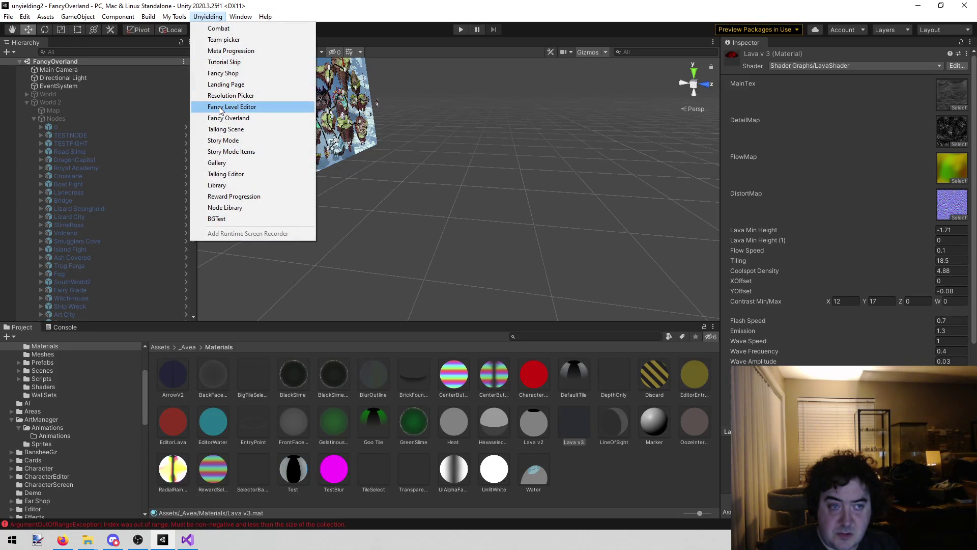
left_click(450, 152)
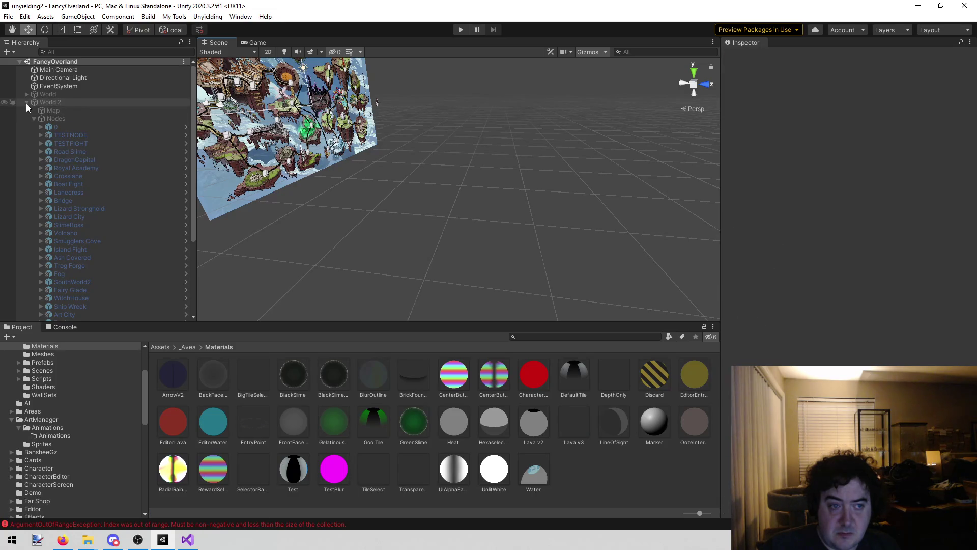
left_click(26, 103)
left_click(26, 108)
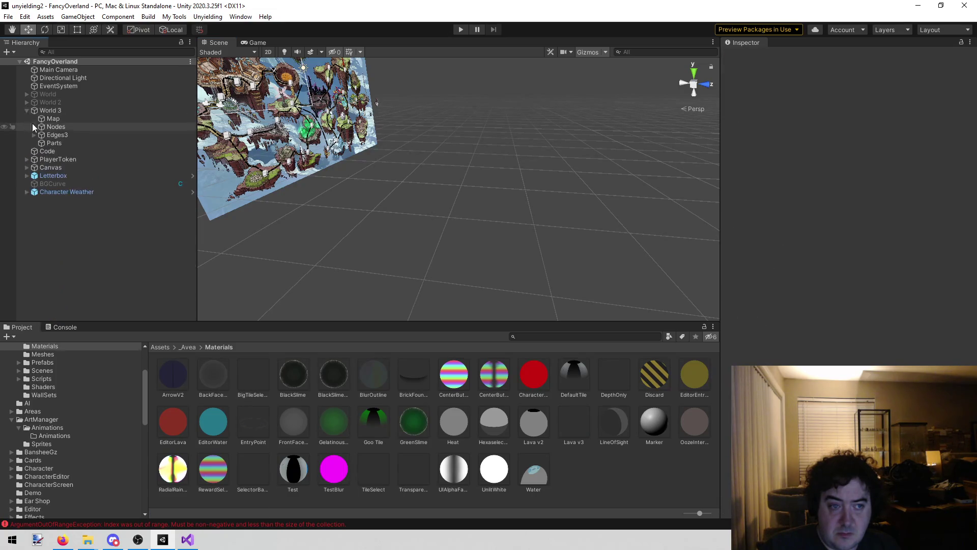
left_click(34, 127)
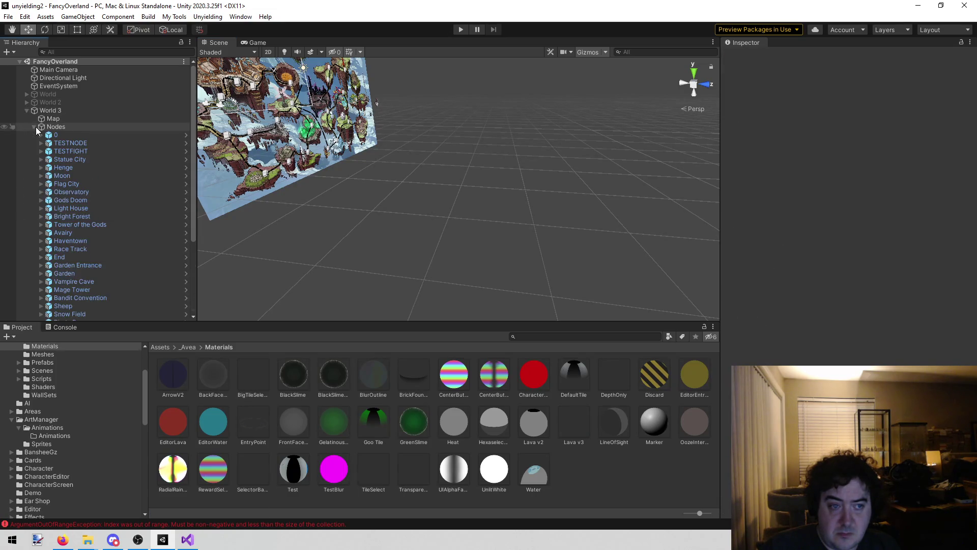
left_click(89, 203)
left_click(940, 161)
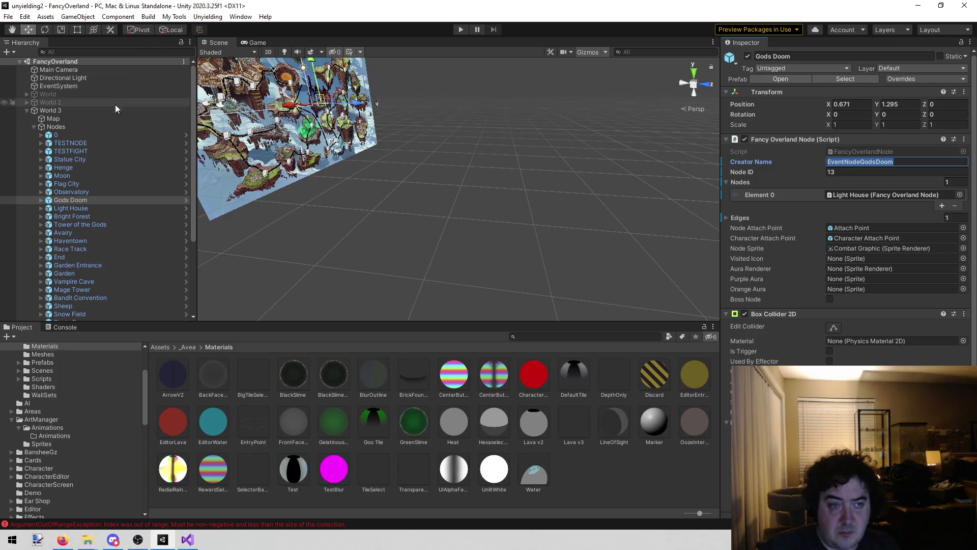
Paste EventNodeGodsDoom into World 2 TESTNODE's Creator Name, play, and start the Shade fight
left_click(26, 102)
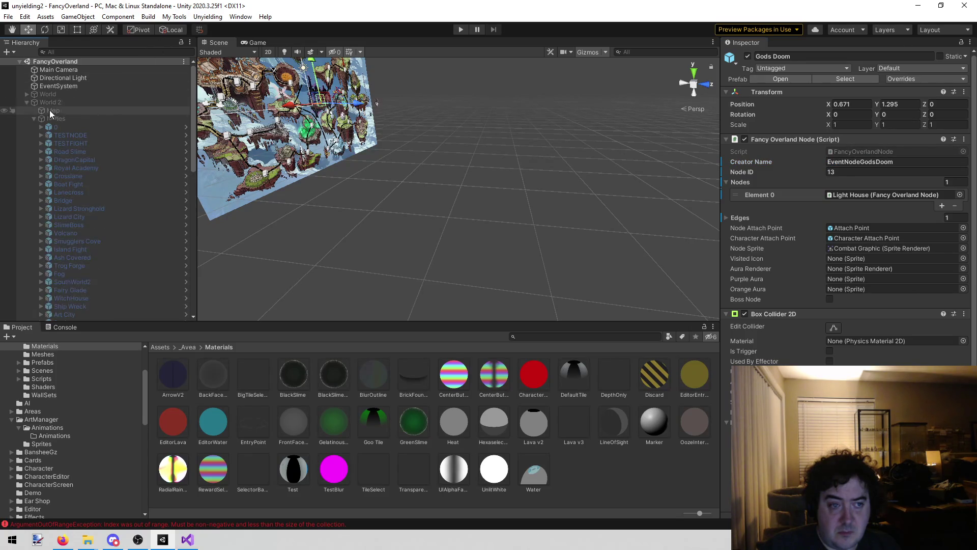
left_click(79, 135)
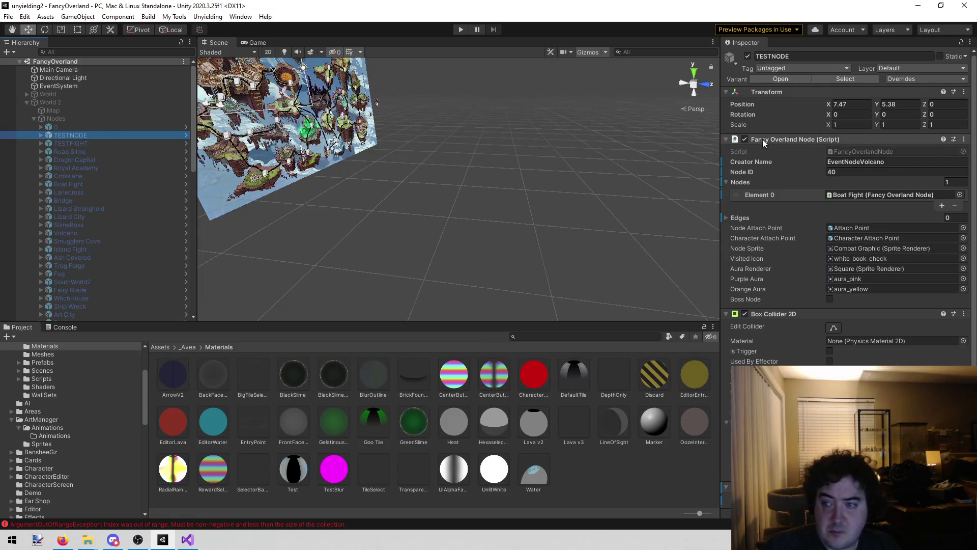
left_click(865, 162)
type("EventNodeGodsDoom")
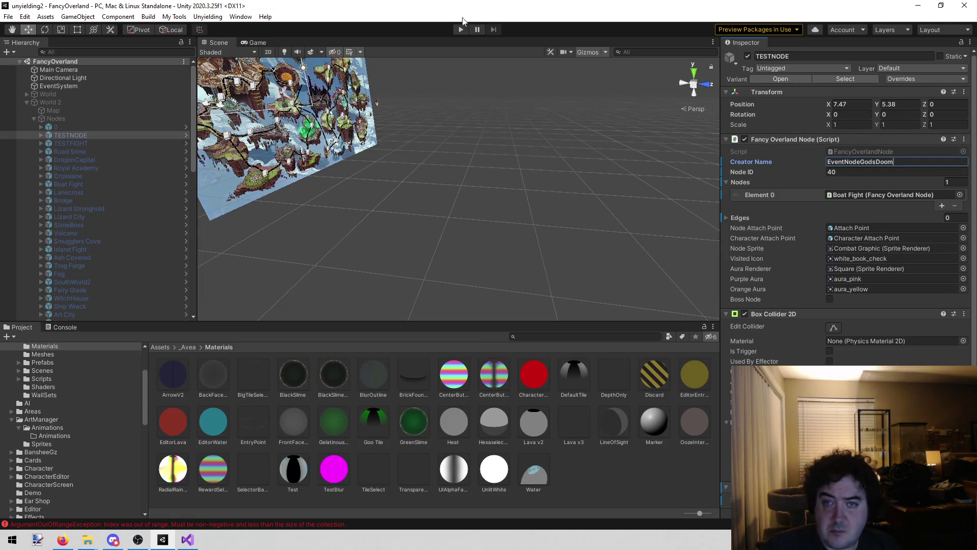
left_click(456, 29)
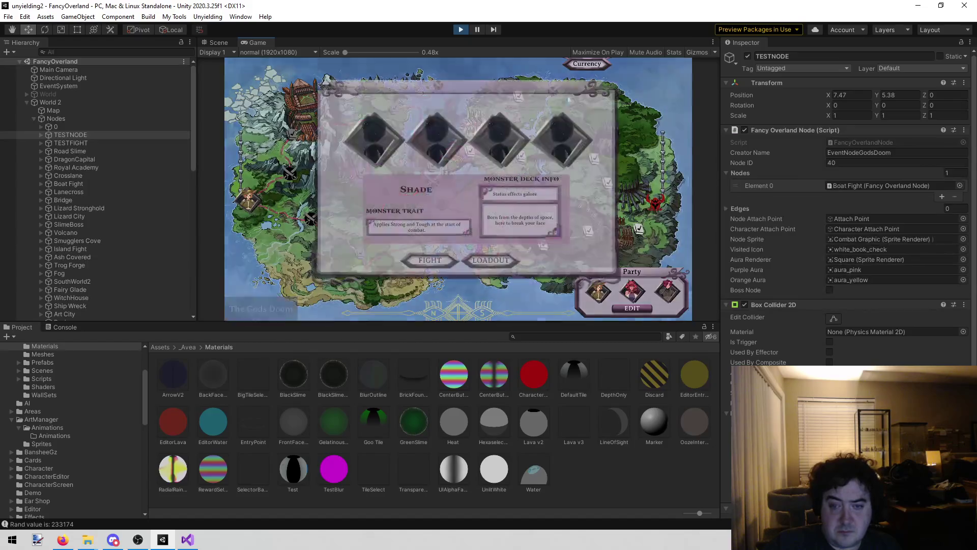
left_click(431, 260)
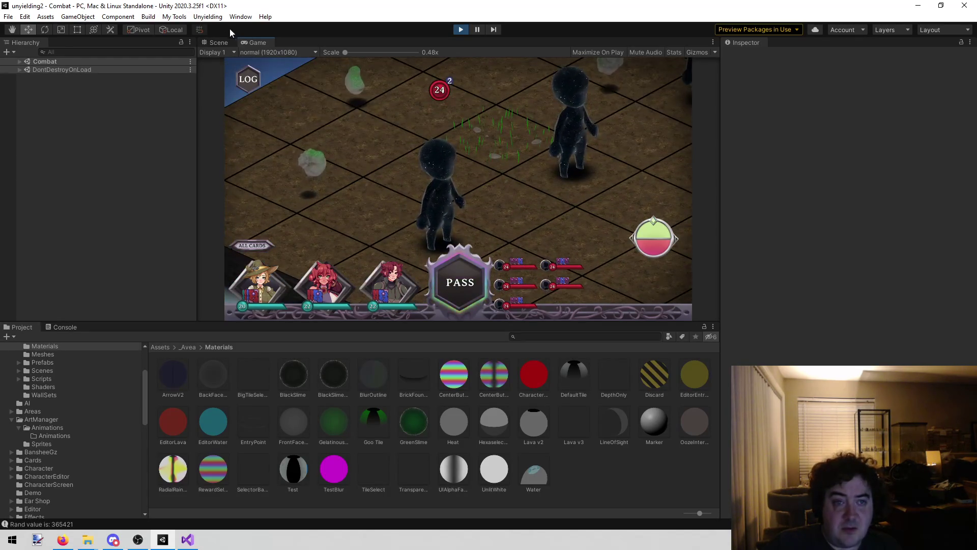
In the Scene view, look down on the combat board and select the Shade character
left_click(220, 43)
mouse_move(258, 65)
left_mouse_down()
mouse_move(253, 52)
mouse_move(375, 78)
mouse_move(60, 190)
mouse_move(246, 258)
left_mouse_up()
left_click(389, 221)
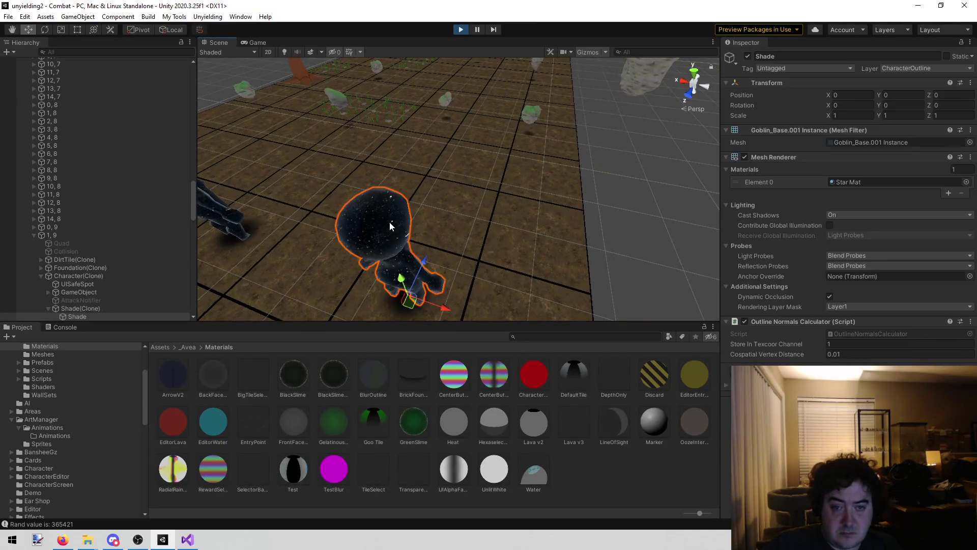
Replace the Shade's Element 0 Star Mat with Lava v3, then orbit to view the board
scroll(101, 292, "down", 3)
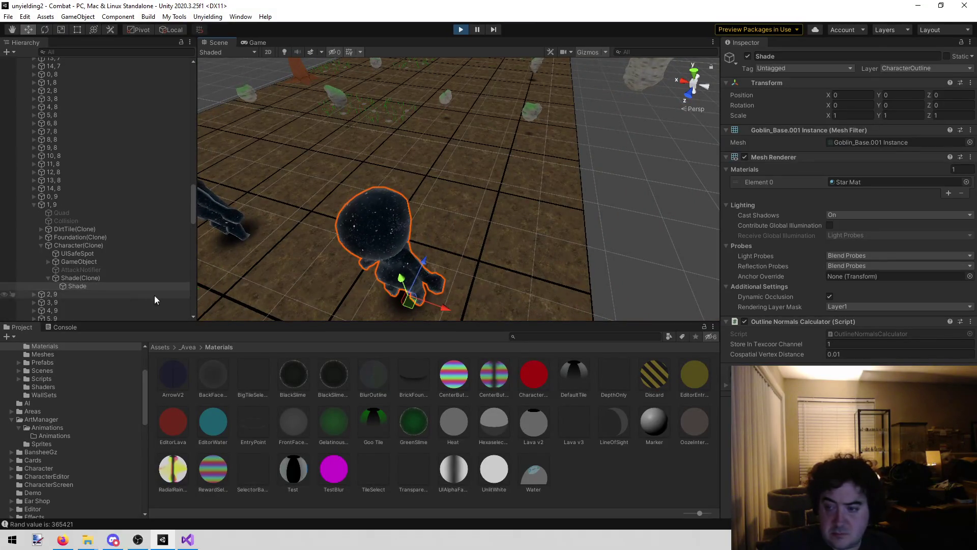
left_click(966, 181)
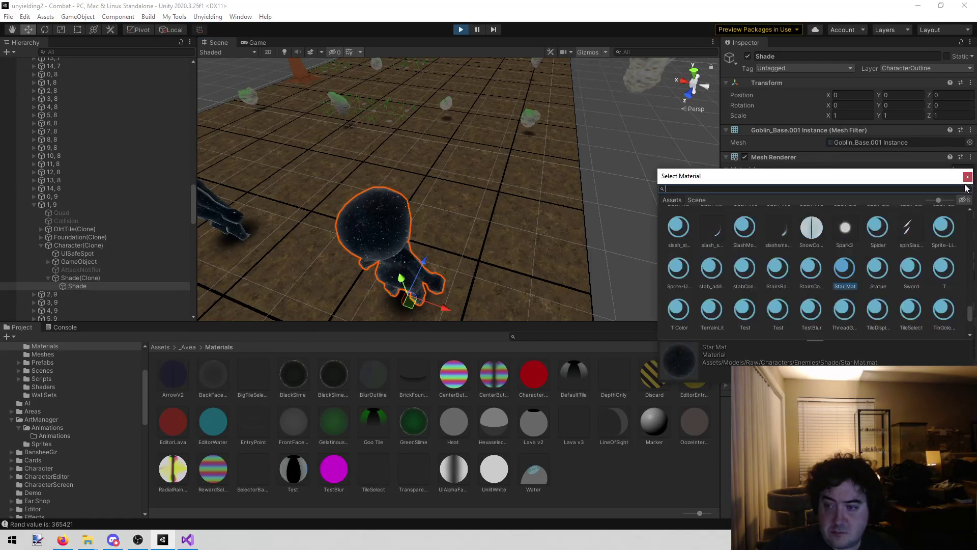
type("lava")
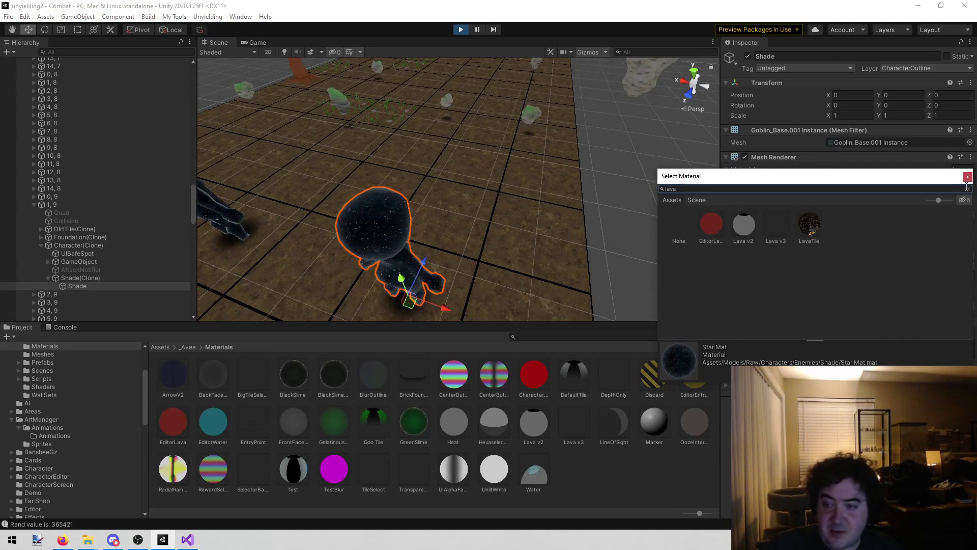
double_click(773, 224)
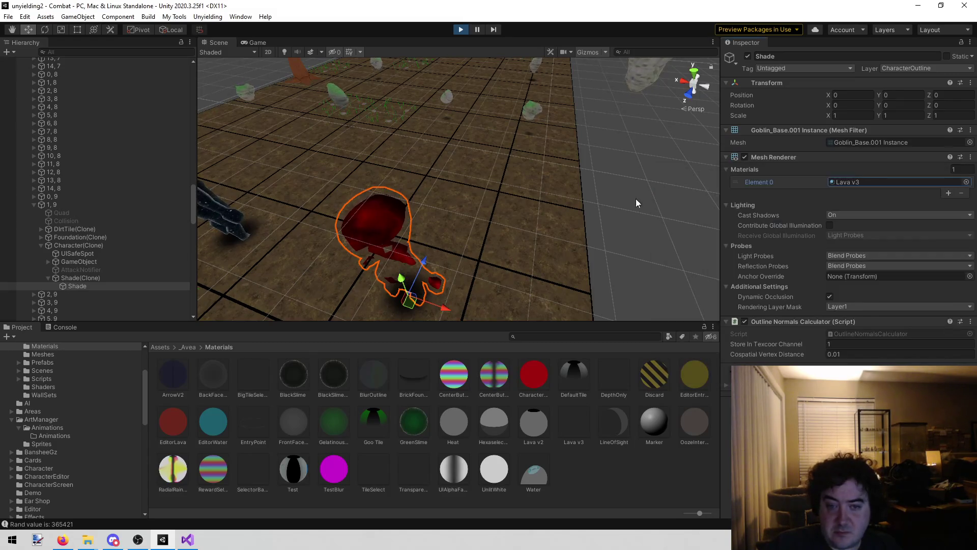
left_click(643, 184)
left_click_drag(643, 185, 503, 172)
mouse_move(211, 161)
left_mouse_down()
mouse_move(220, 98)
mouse_move(249, 81)
left_mouse_up()
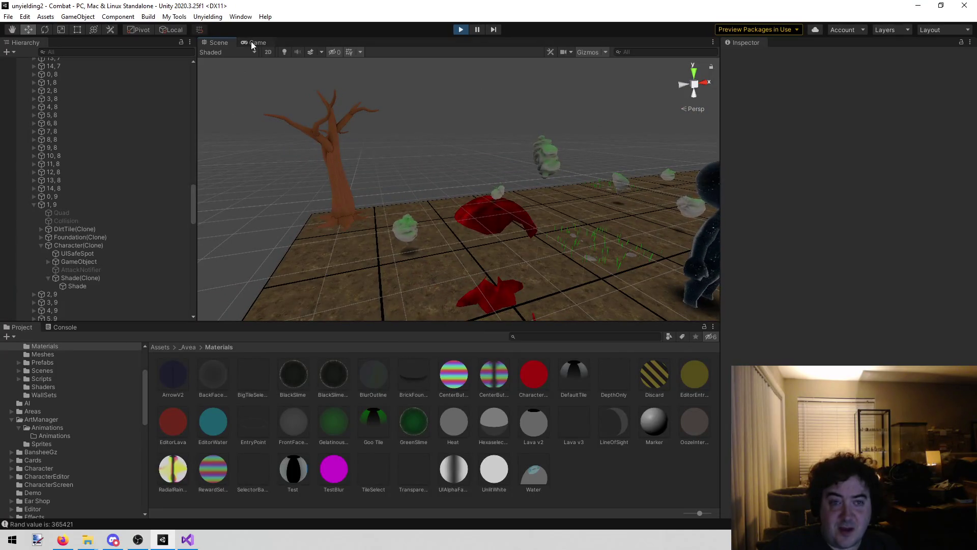
View the running Shade fight, select the Shade mesh and expand its Lava v3 material properties
left_click(253, 42)
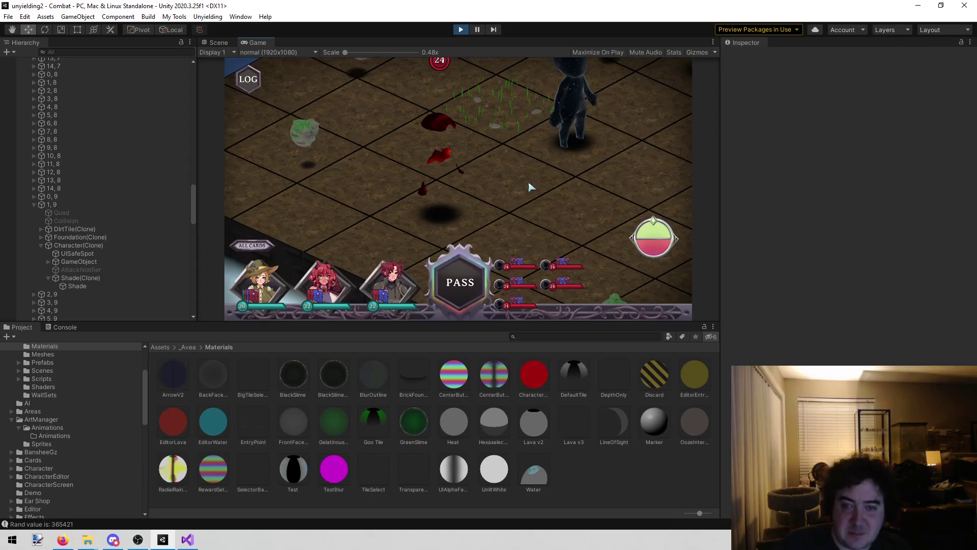
left_click(101, 285)
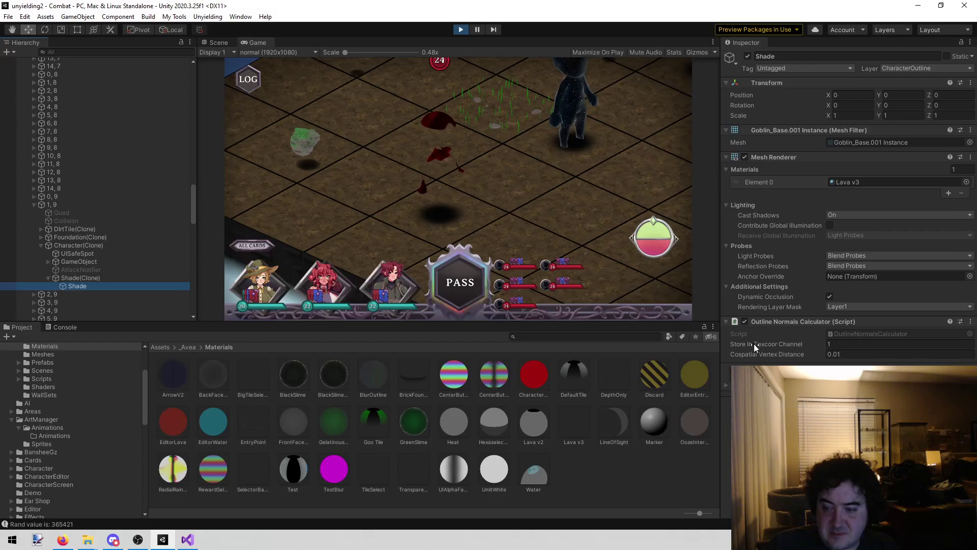
left_click(725, 385)
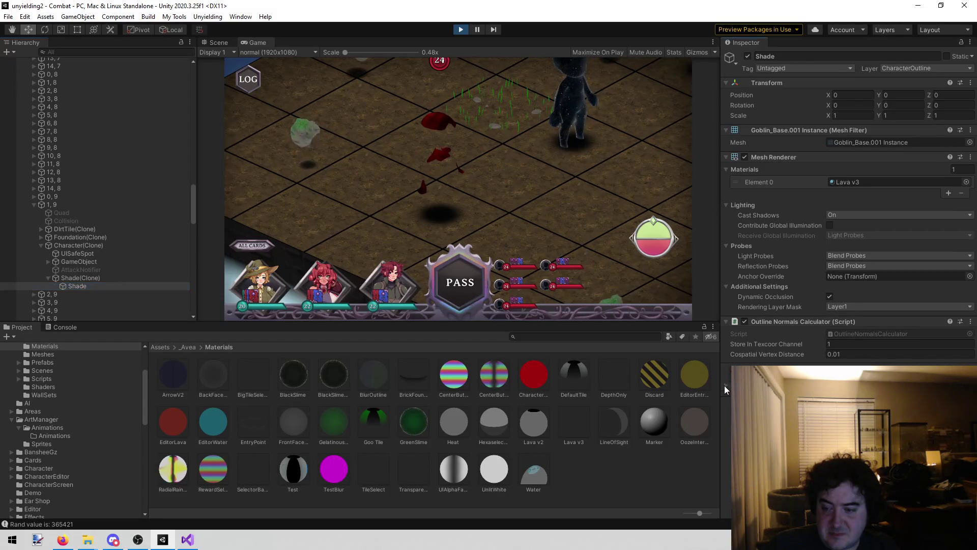
scroll(861, 322, "down", 5)
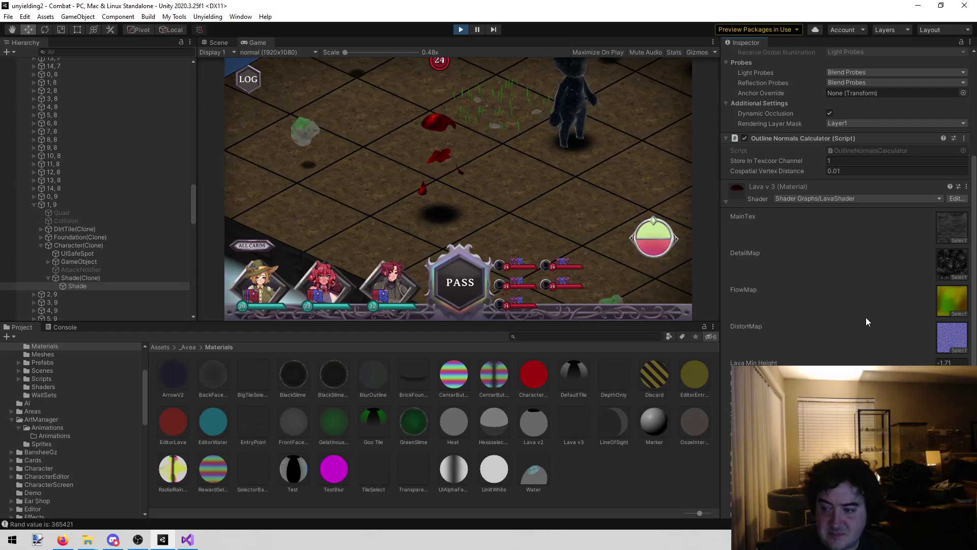
scroll(865, 319, "down", 3)
mouse_move(929, 271)
left_mouse_down()
mouse_move(817, 273)
mouse_move(954, 272)
mouse_move(20, 273)
mouse_move(206, 276)
mouse_move(104, 268)
mouse_move(153, 270)
left_mouse_up()
type("6.65")
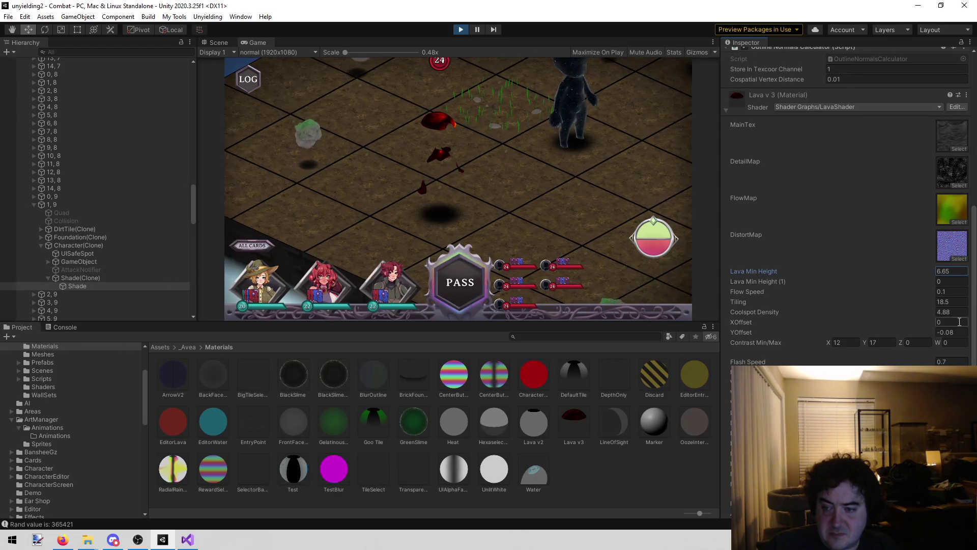
mouse_move(924, 280)
left_mouse_down()
mouse_move(880, 277)
mouse_move(961, 279)
mouse_move(31, 277)
mouse_move(102, 278)
left_mouse_up()
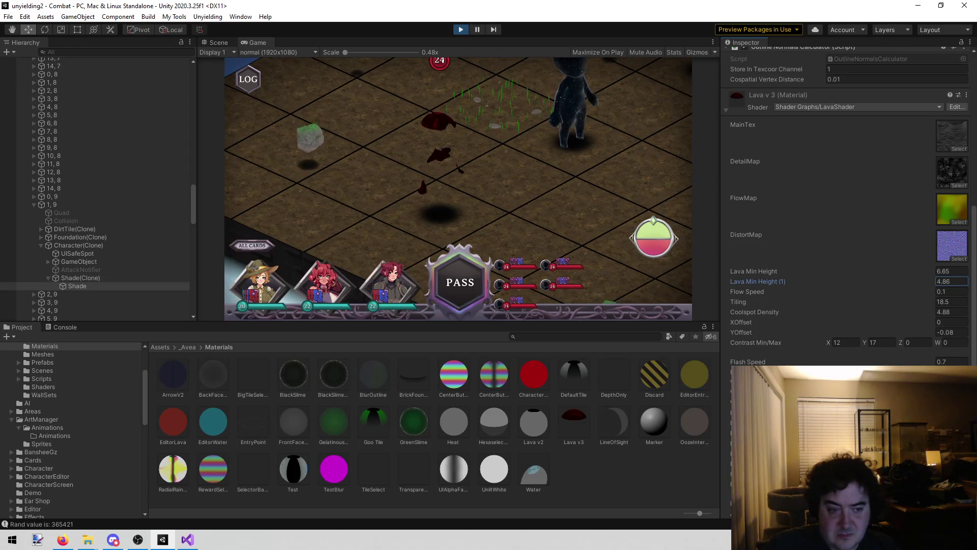
scroll(776, 310, "up", 8)
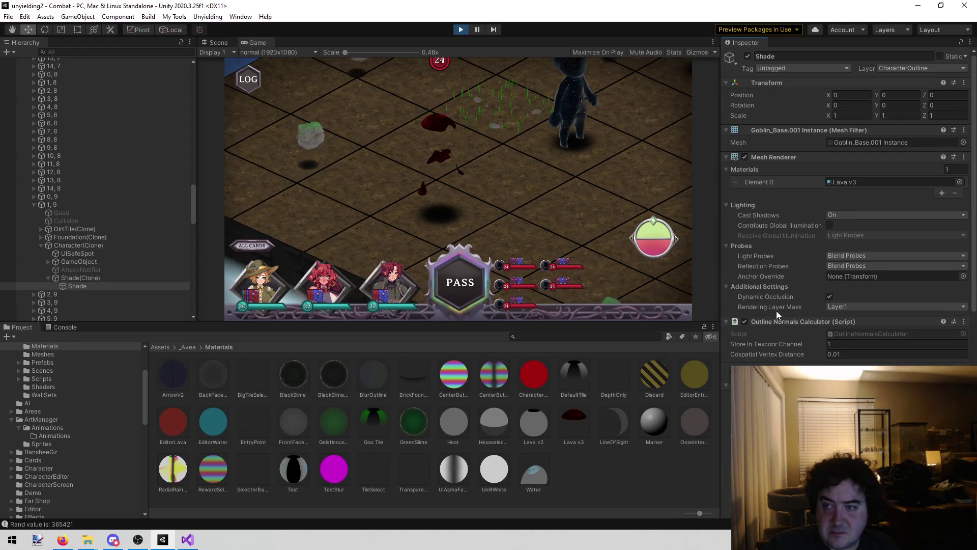
scroll(775, 321, "down", 10)
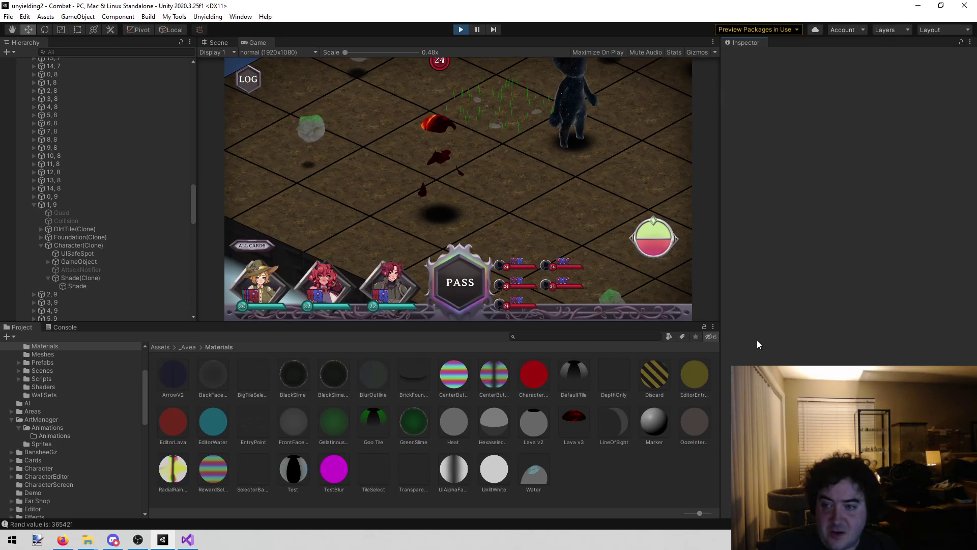
Inspect the Lava v3 material and select the child Shade mesh under Shade(Clone)
left_click(568, 419)
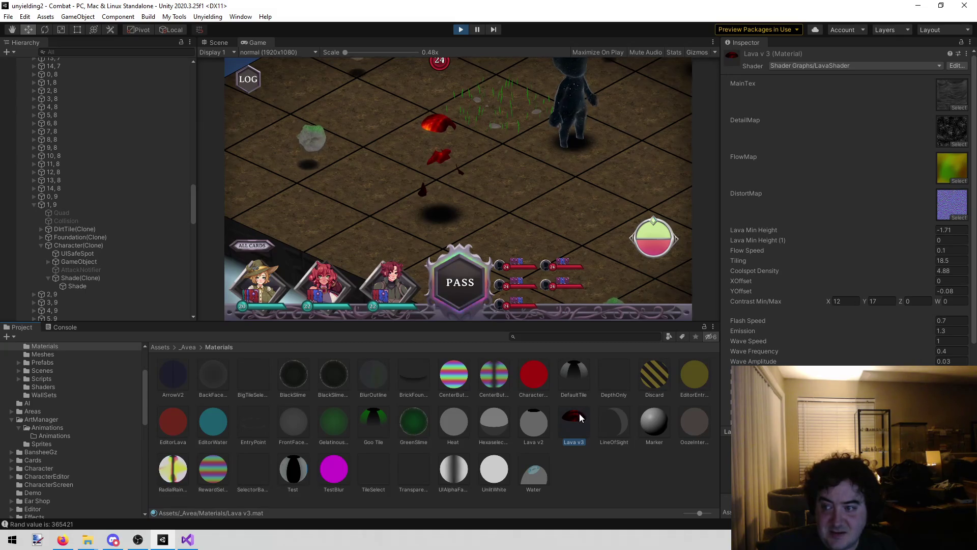
left_click(84, 278)
left_click(89, 284)
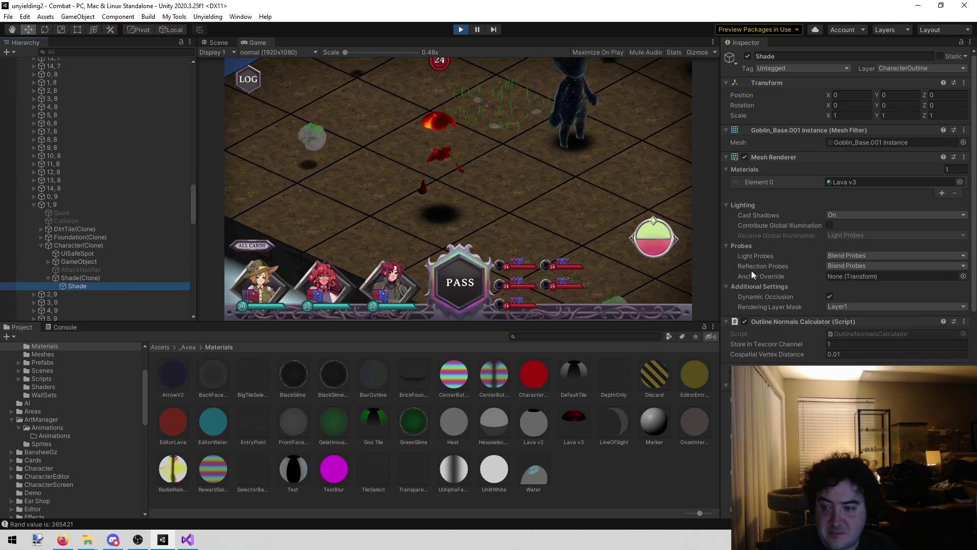
scroll(779, 280, "down", 10)
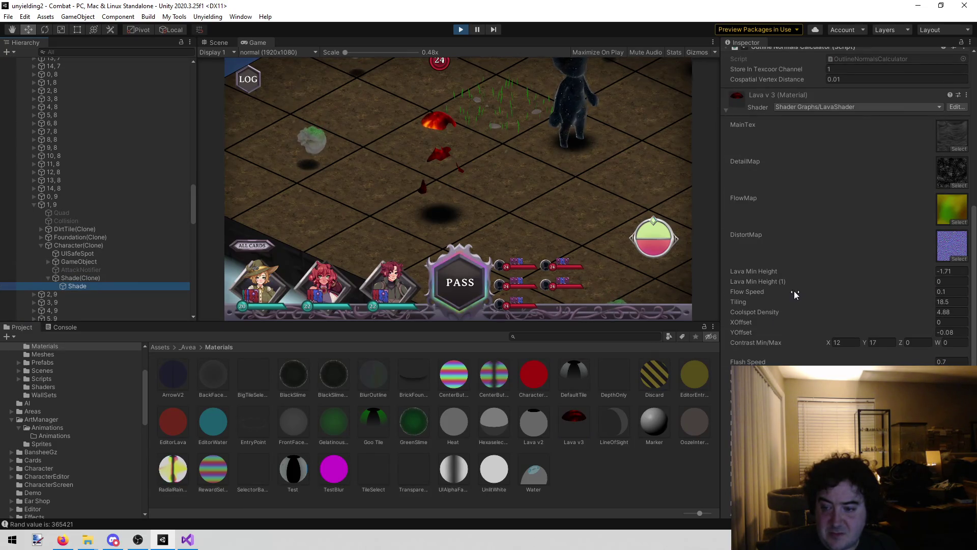
Duplicate Lava v3 as Lava v3 1 and assign it to the Shade mesh's renderer
left_click(573, 414)
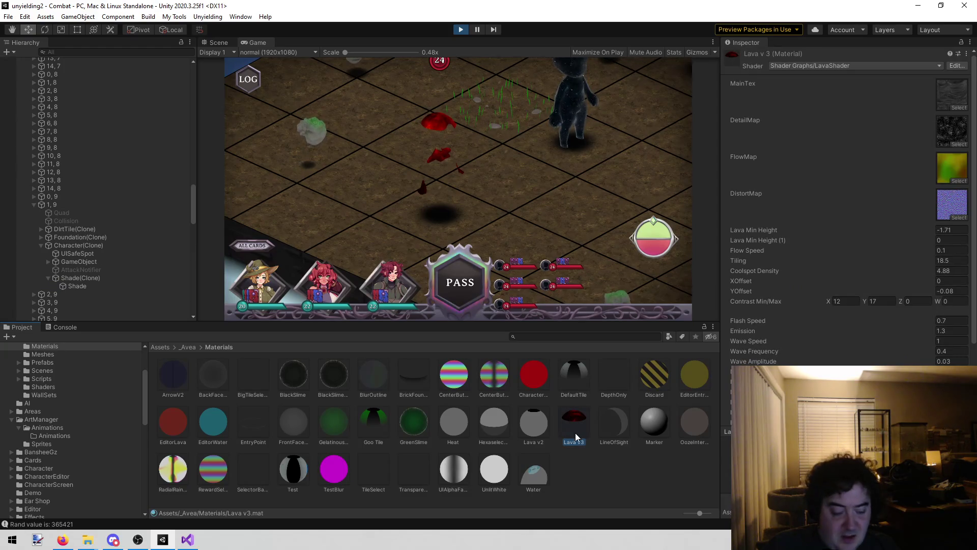
key("ctrl+d")
mouse_move(190, 269)
left_mouse_down()
mouse_move(96, 264)
mouse_move(85, 282)
left_mouse_up()
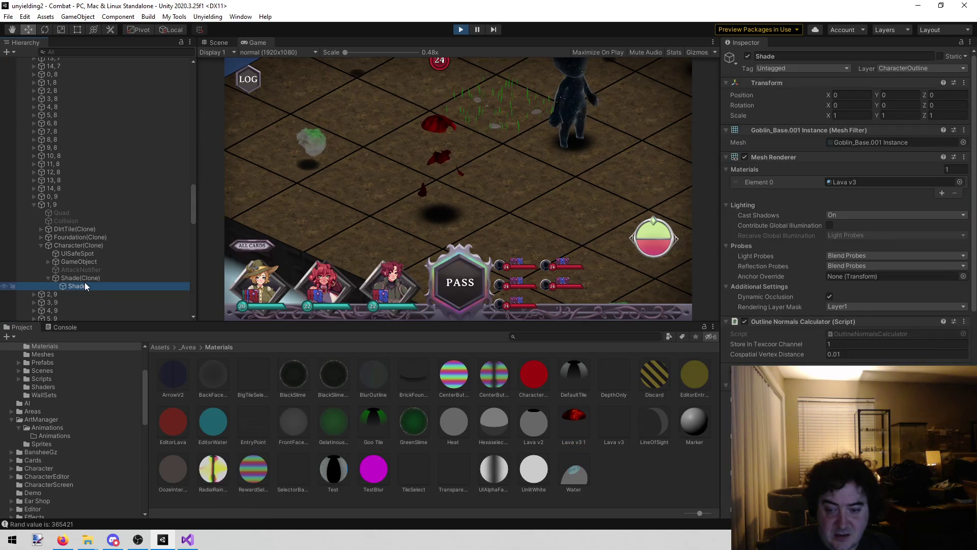
mouse_move(651, 358)
left_mouse_down()
mouse_move(877, 171)
mouse_move(878, 181)
left_mouse_up()
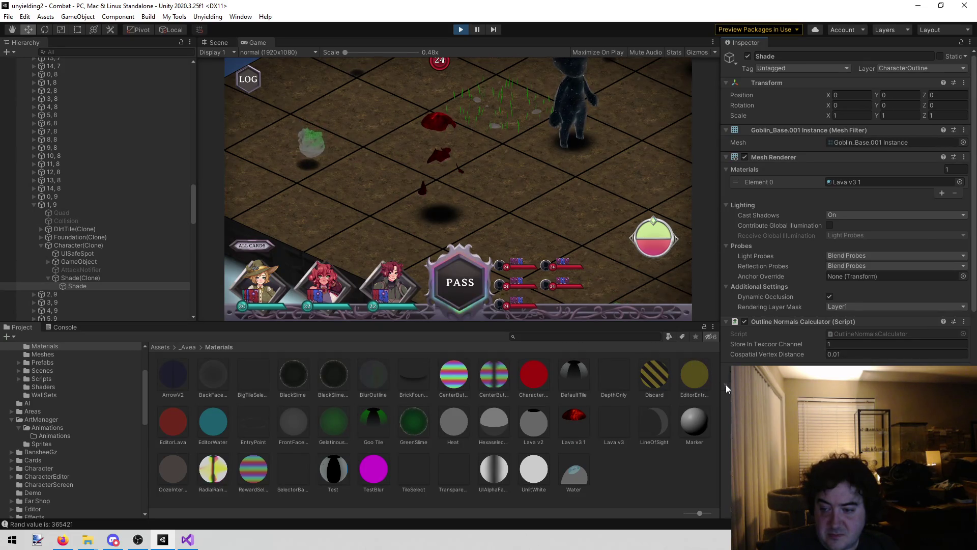
Try lower EdgeBrightness, Distortion Strength and a negative EdgeOffset on Lava v3 1, undoing the changes
scroll(726, 384, "down", 10)
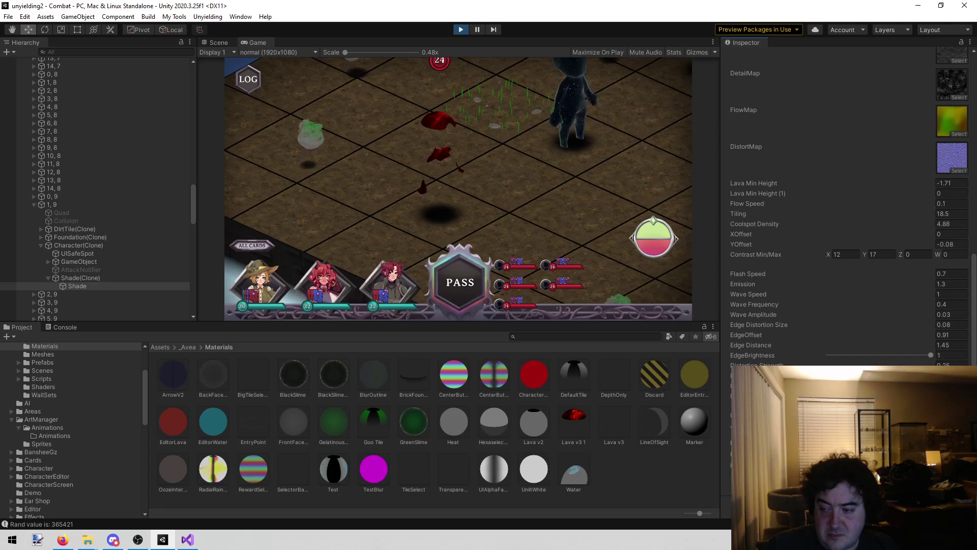
mouse_move(928, 351)
left_mouse_down()
mouse_move(810, 345)
mouse_move(951, 347)
left_mouse_up()
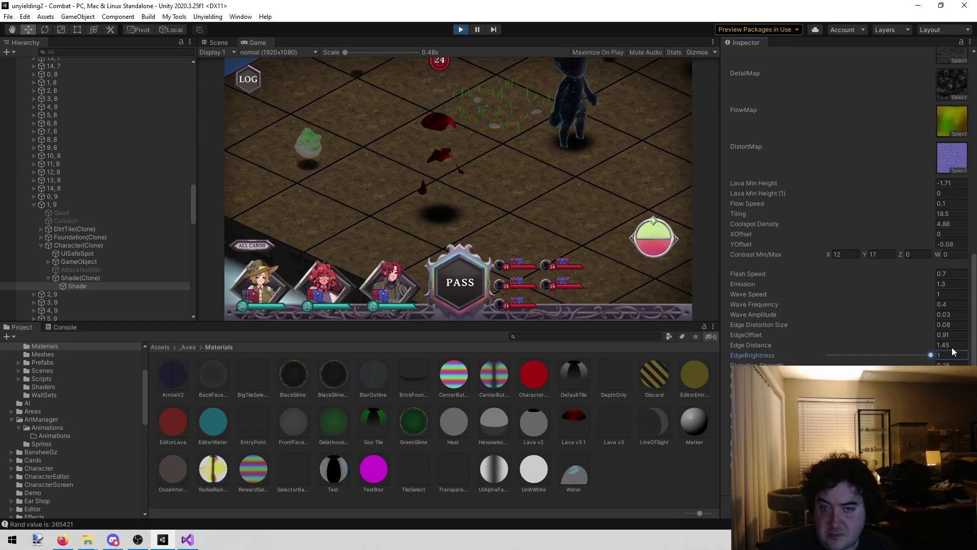
mouse_move(872, 365)
left_mouse_down()
mouse_move(890, 363)
mouse_move(912, 328)
mouse_move(881, 351)
mouse_move(913, 351)
mouse_move(876, 354)
left_mouse_up()
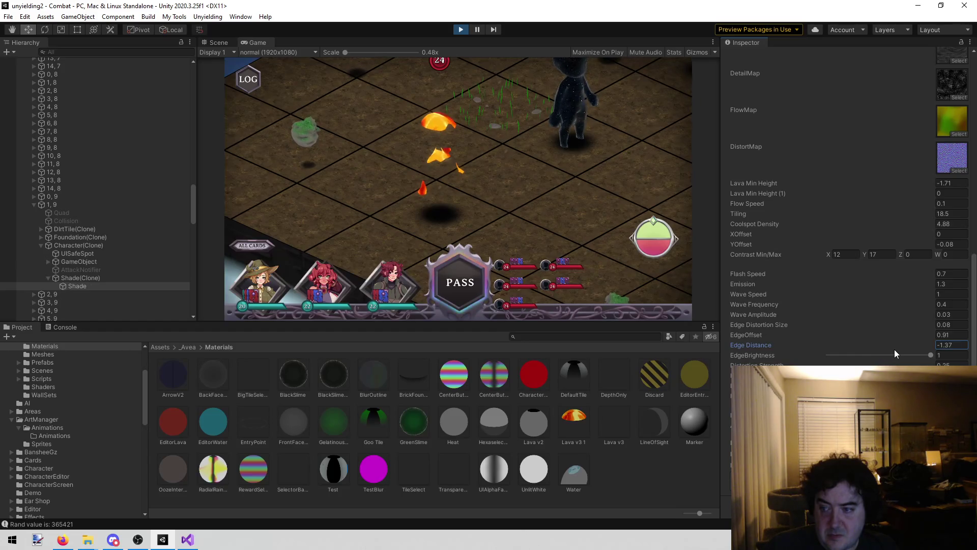
key("ctrl+z")
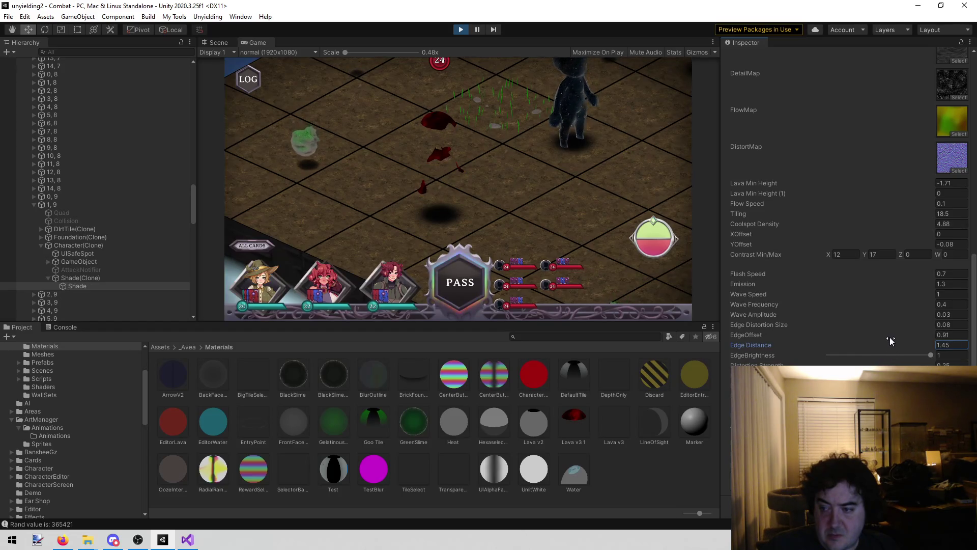
mouse_move(891, 330)
left_mouse_down()
mouse_move(830, 337)
mouse_move(857, 338)
left_mouse_up()
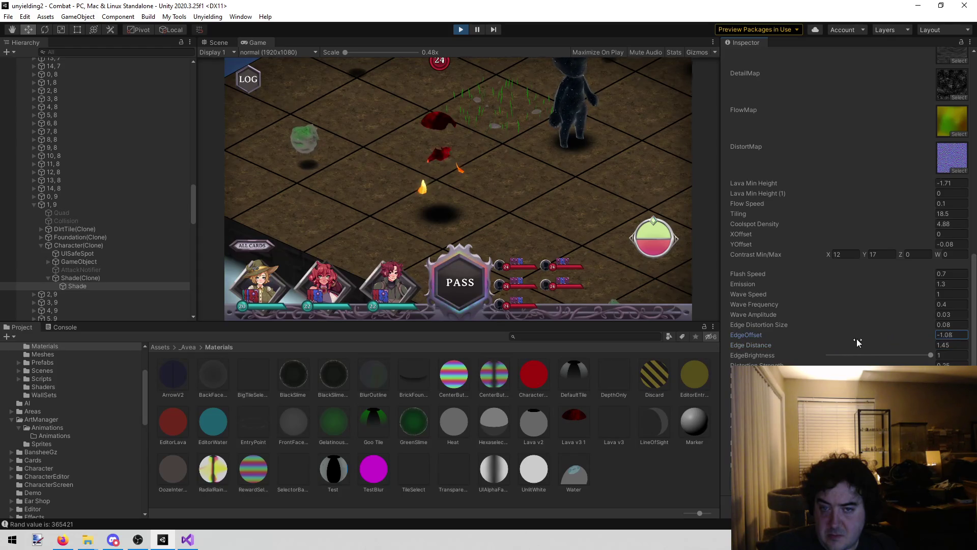
key("ctrl+z")
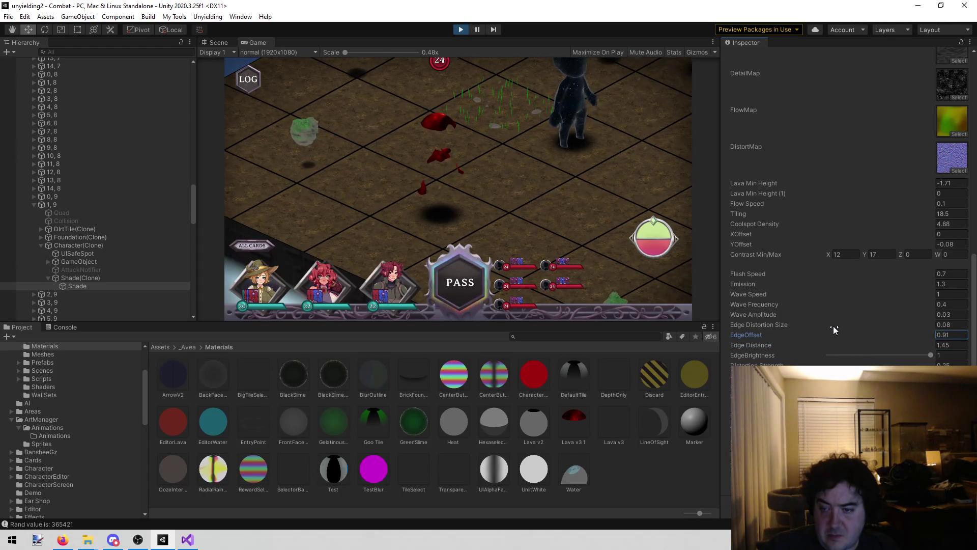
Experiment with Edge Distortion Size and Wave Speed, then raise Lava Min Height
mouse_move(827, 323)
left_mouse_down()
mouse_move(798, 322)
mouse_move(858, 331)
mouse_move(864, 316)
mouse_move(719, 311)
mouse_move(926, 295)
left_mouse_up()
key("ctrl+z")
key("ctrl+z")
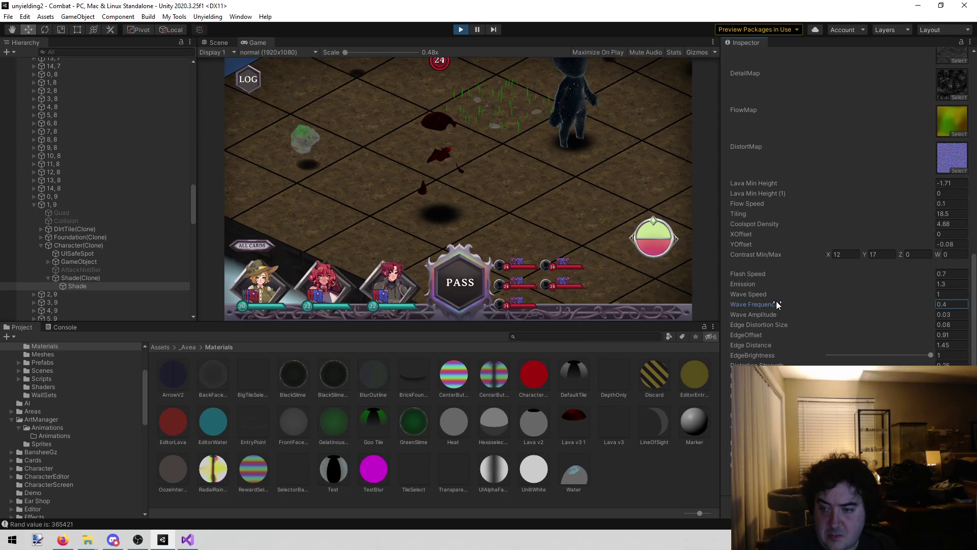
mouse_move(772, 294)
left_mouse_down()
mouse_move(701, 298)
mouse_move(709, 296)
left_mouse_up()
key("ctrl+z")
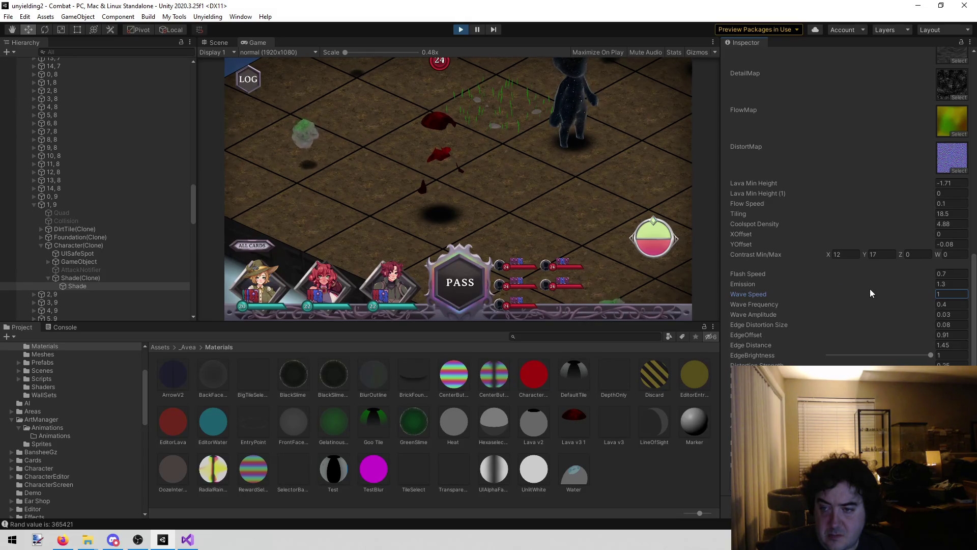
mouse_move(773, 189)
left_mouse_down()
mouse_move(628, 194)
mouse_move(888, 178)
left_mouse_up()
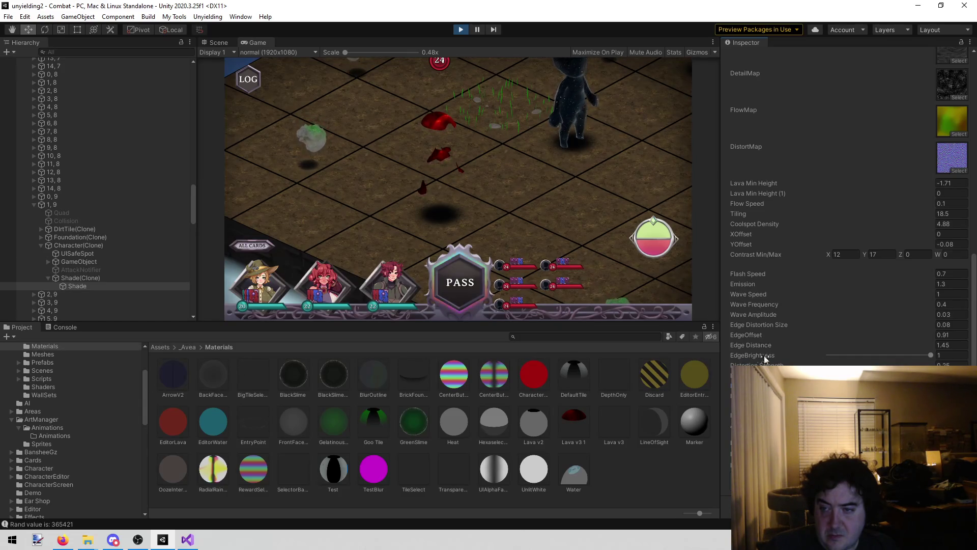
scroll(767, 338, "up", 3)
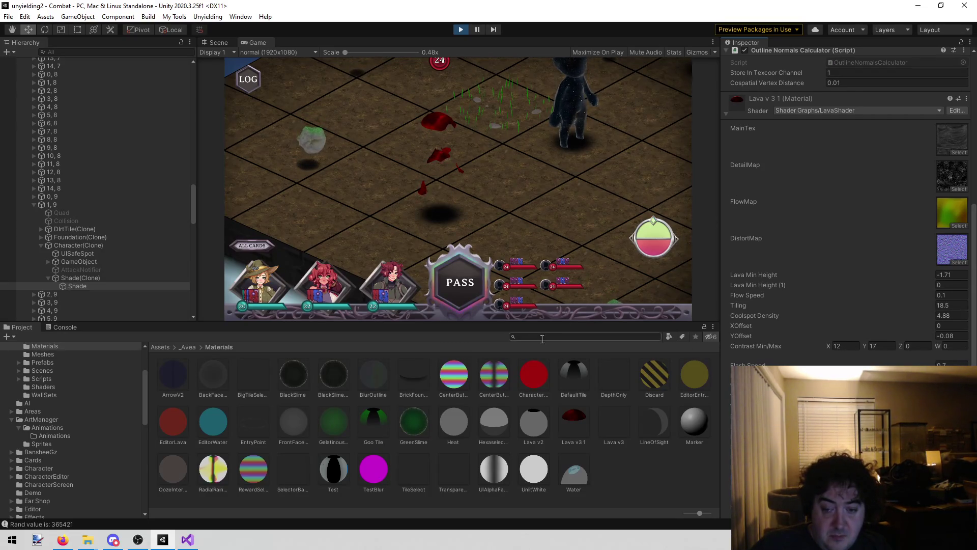
scroll(852, 191, "up", 5)
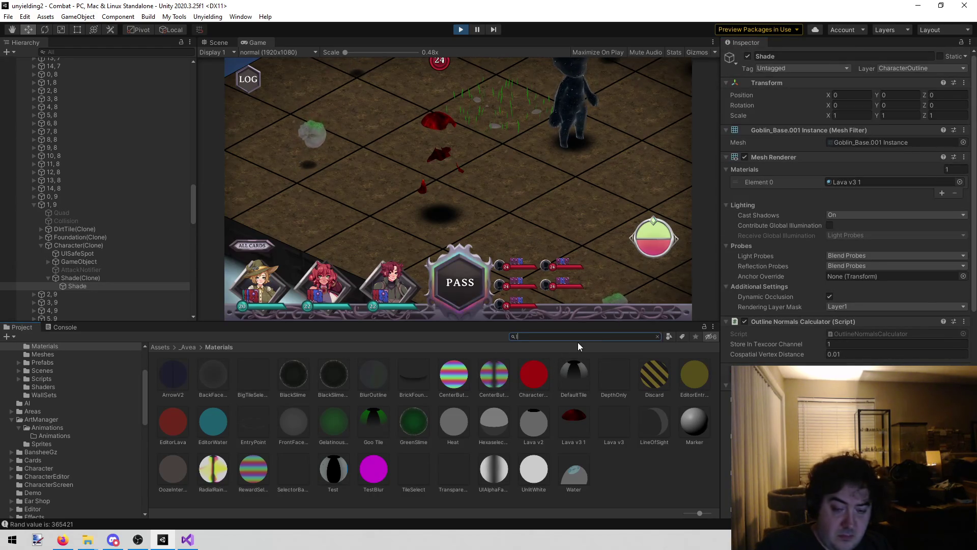
Search the Project for 'lava' and put LavaTile on the Shade's Mesh Renderer Element 0
type("lava")
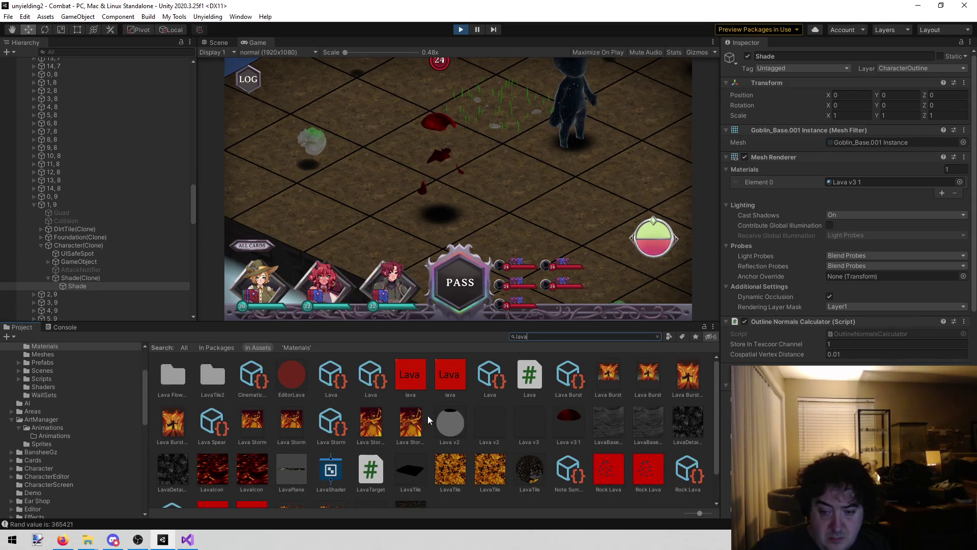
scroll(430, 415, "down", 2)
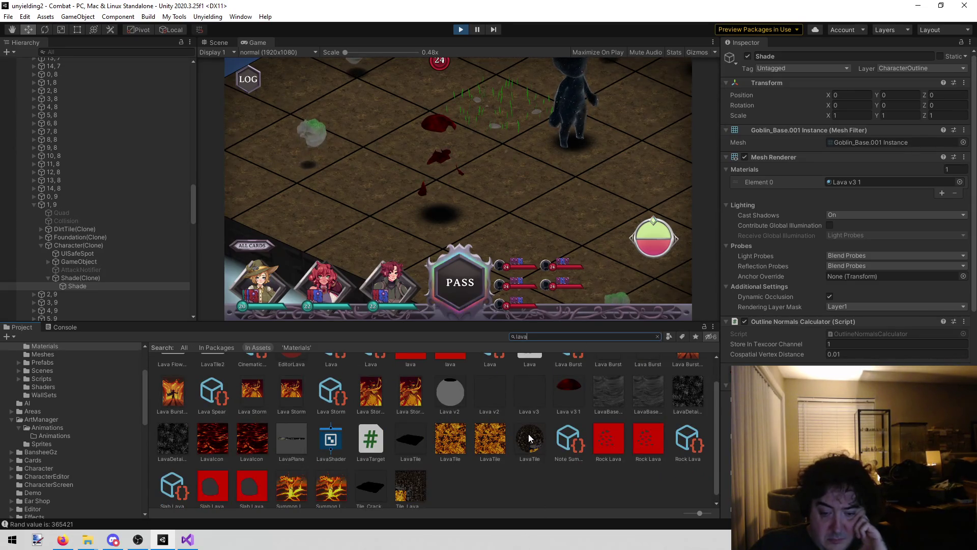
mouse_move(529, 438)
left_mouse_down()
mouse_move(661, 305)
mouse_move(845, 183)
left_mouse_up()
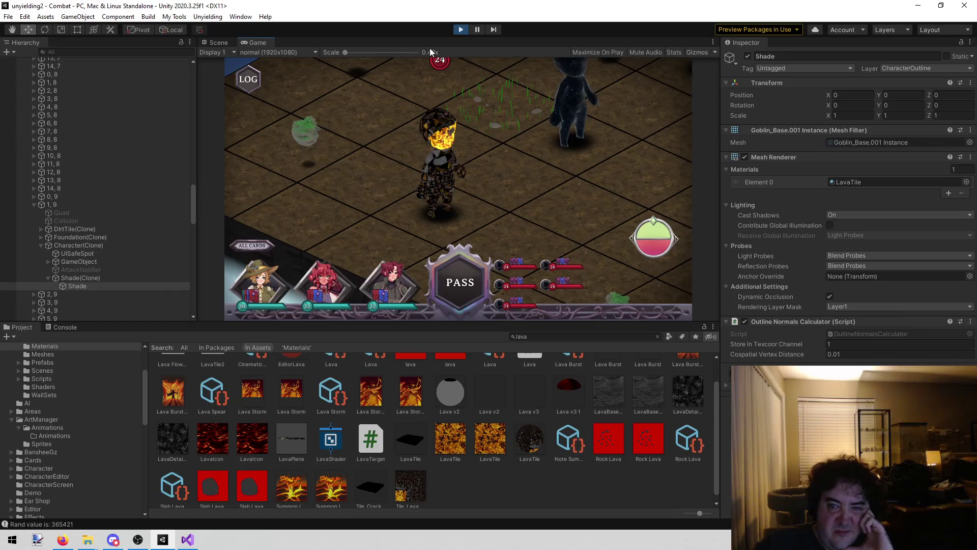
Stop play mode, delete the Lava v3 1 material, and select Lava v3
left_click(461, 30)
left_click(557, 386)
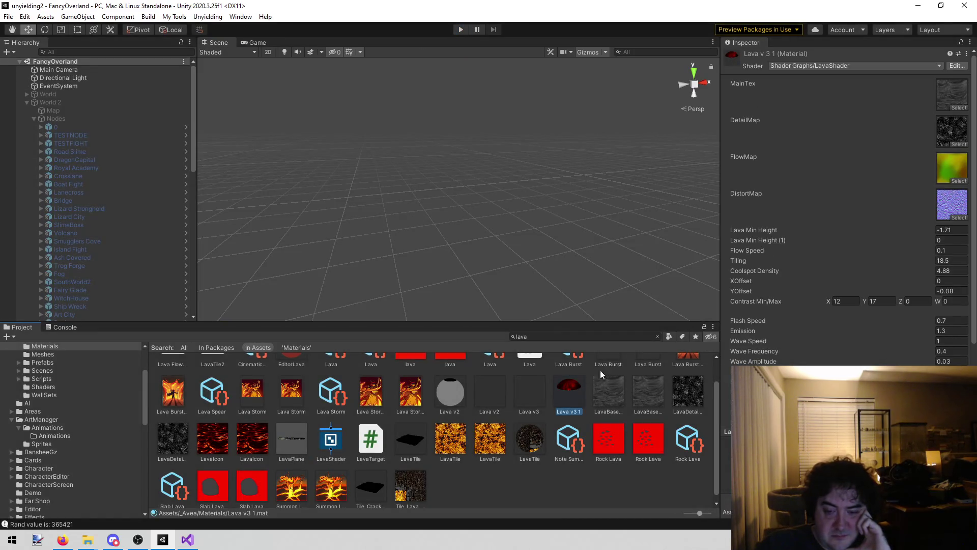
key("Delete")
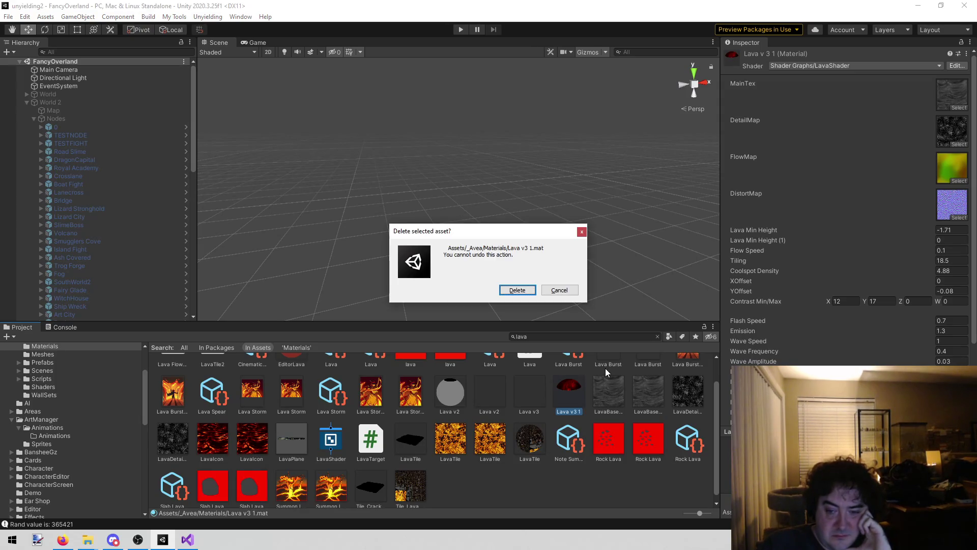
key("Return")
left_click(522, 390)
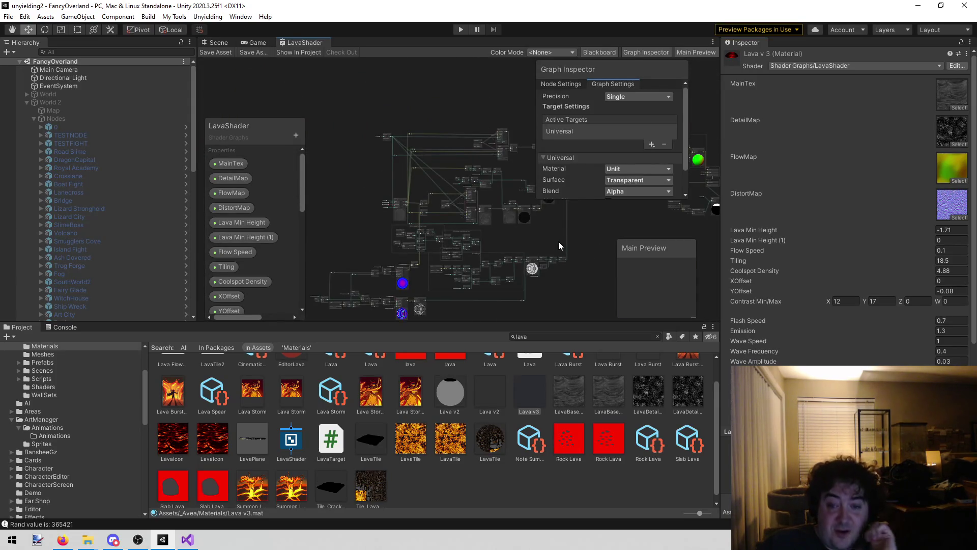
mouse_move(555, 228)
left_mouse_down()
mouse_move(540, 211)
mouse_move(563, 215)
mouse_move(353, 240)
mouse_move(454, 238)
mouse_move(563, 198)
left_mouse_up()
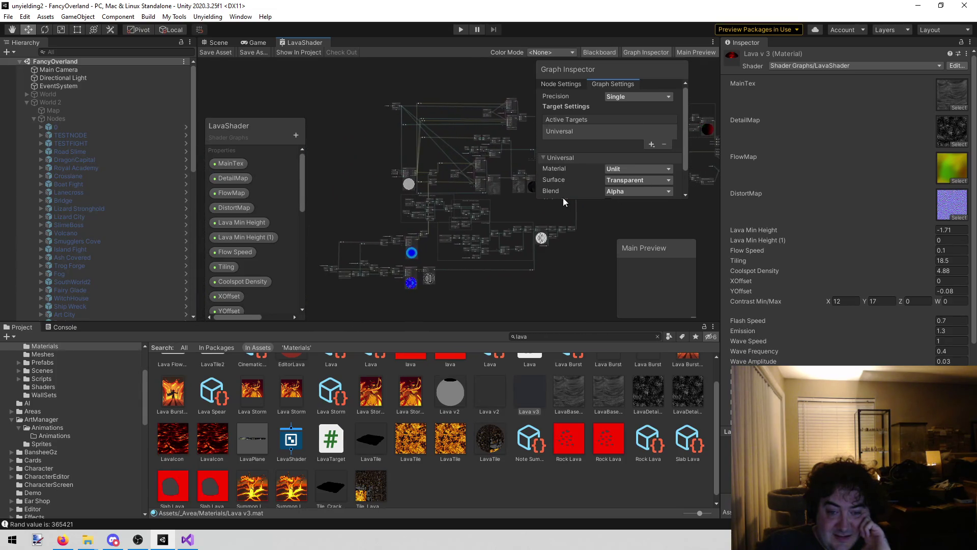
scroll(450, 278, "up", 6)
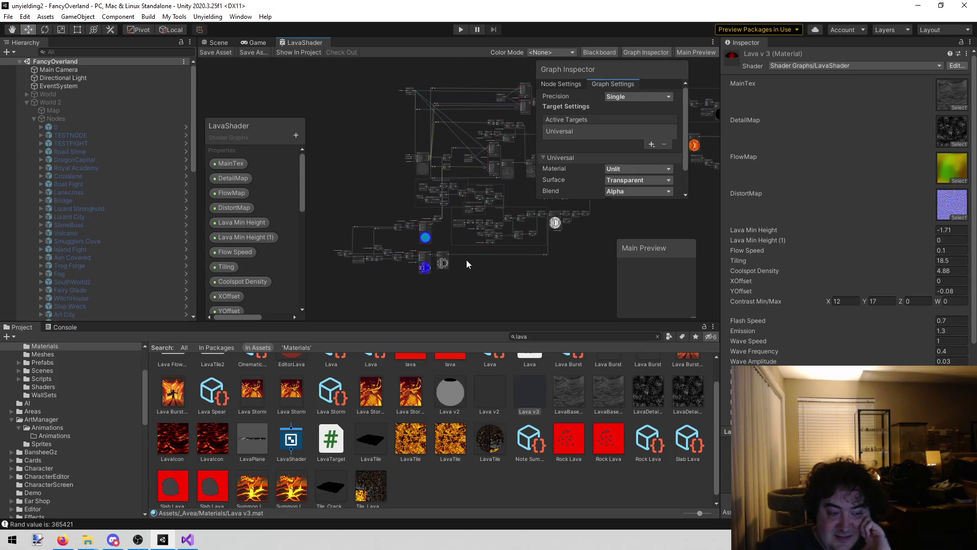
scroll(434, 288, "up", 5)
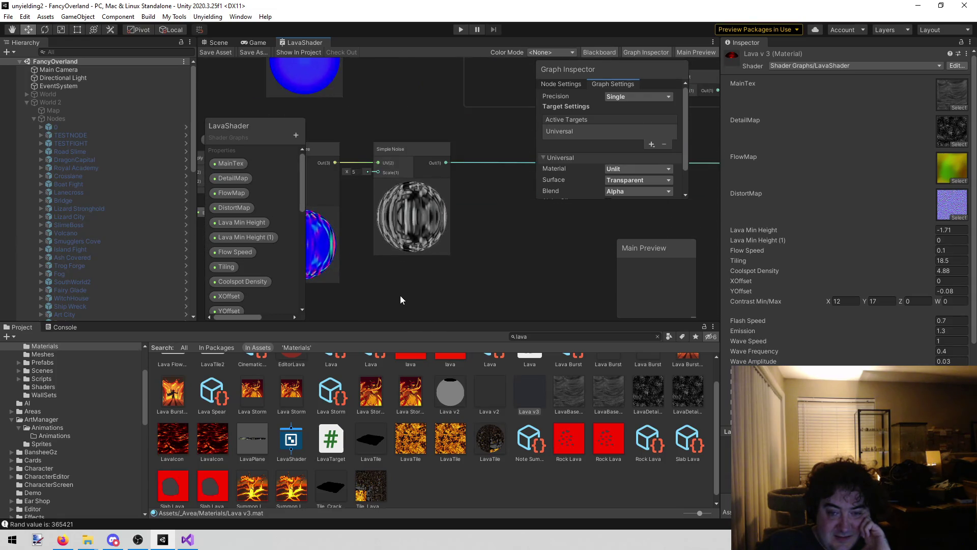
left_click_drag(404, 294, 484, 283)
scroll(486, 288, "down", 10)
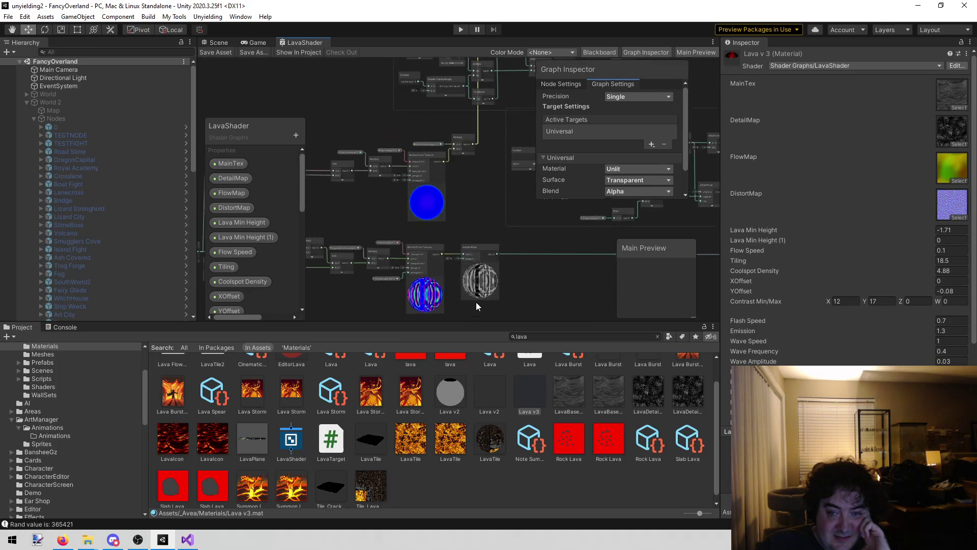
scroll(483, 303, "down", 3)
left_click_drag(484, 303, 463, 309)
mouse_move(522, 293)
left_mouse_down()
mouse_move(505, 274)
mouse_move(448, 280)
mouse_move(475, 275)
mouse_move(474, 288)
mouse_move(479, 279)
left_mouse_up()
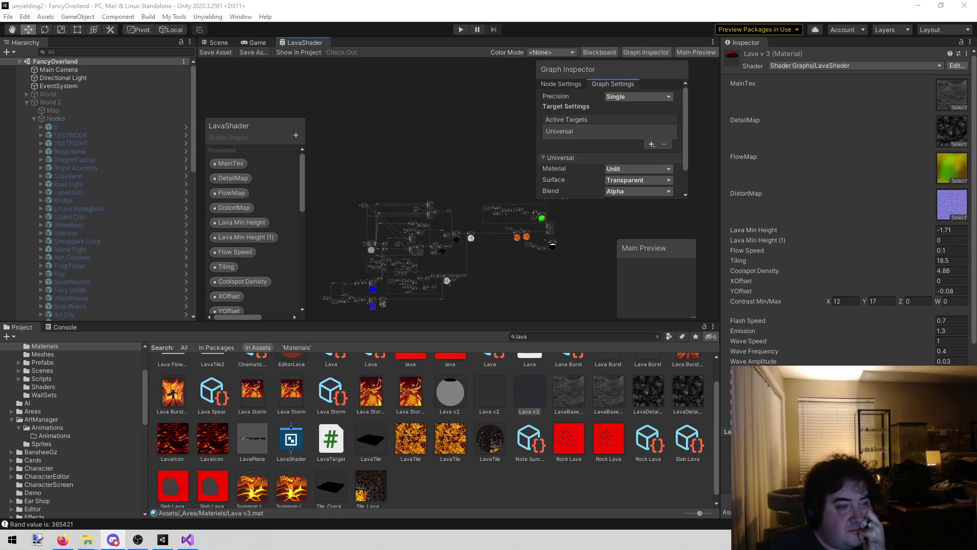
left_click(329, 266)
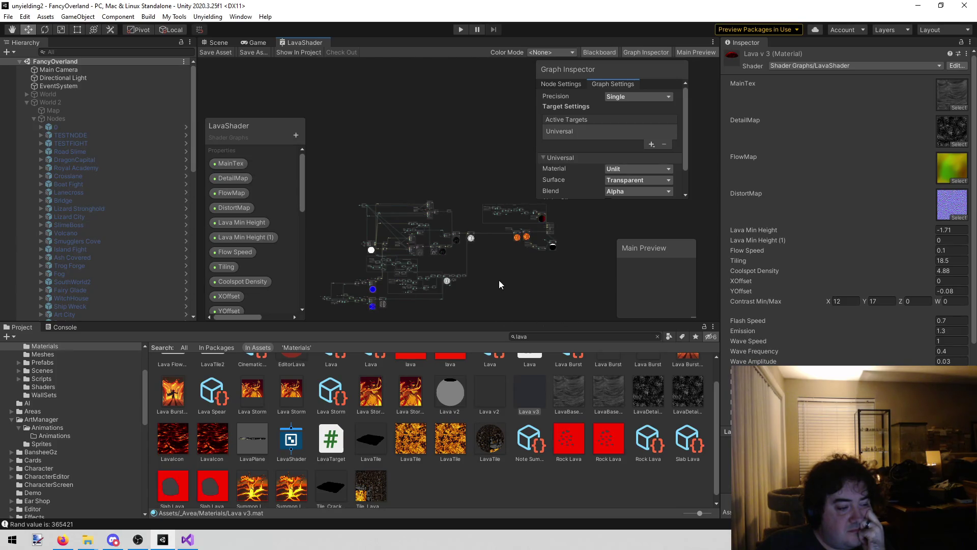
scroll(436, 273, "up", 5)
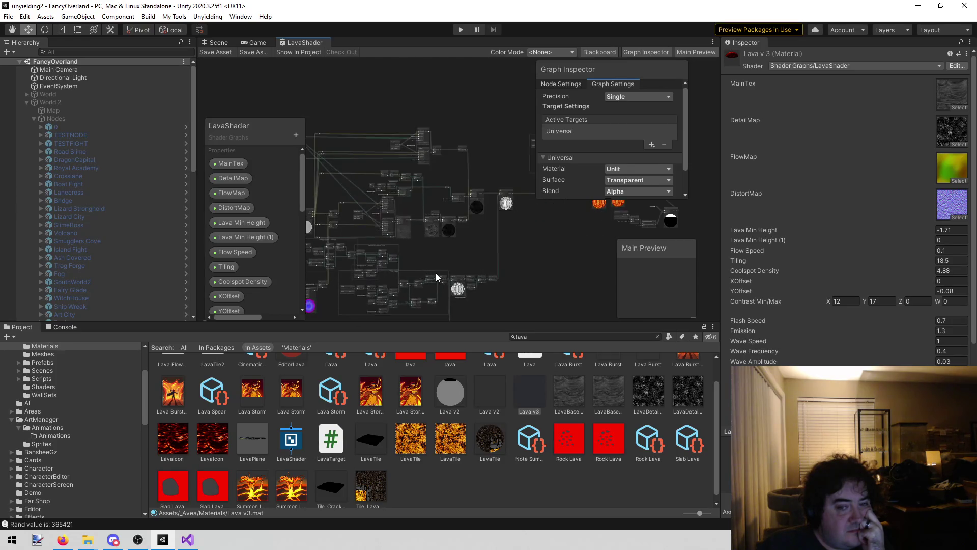
left_click_drag(385, 230, 484, 172)
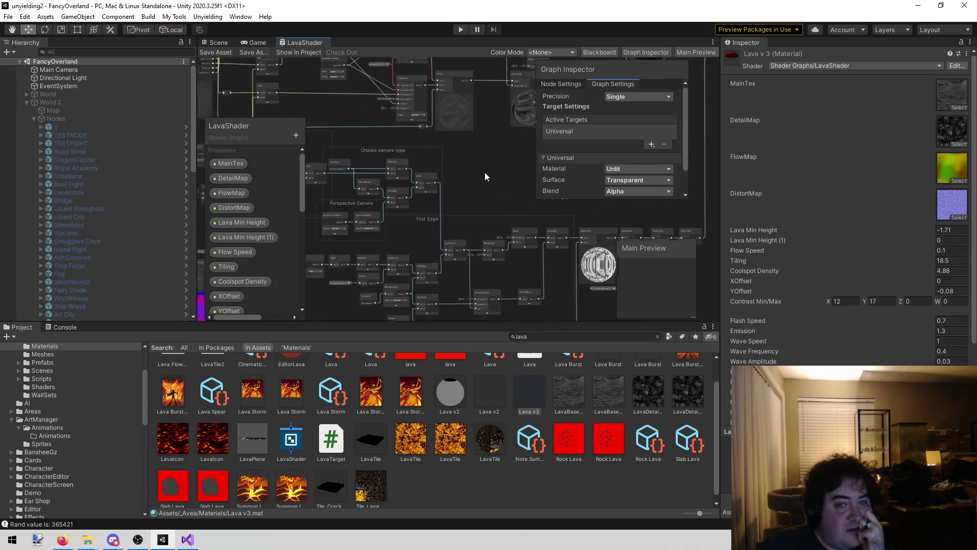
left_click_drag(366, 246, 531, 222)
mouse_move(402, 288)
left_mouse_down()
mouse_move(462, 196)
mouse_move(515, 143)
left_mouse_up()
left_click_drag(371, 138, 535, 153)
scroll(463, 170, "up", 4)
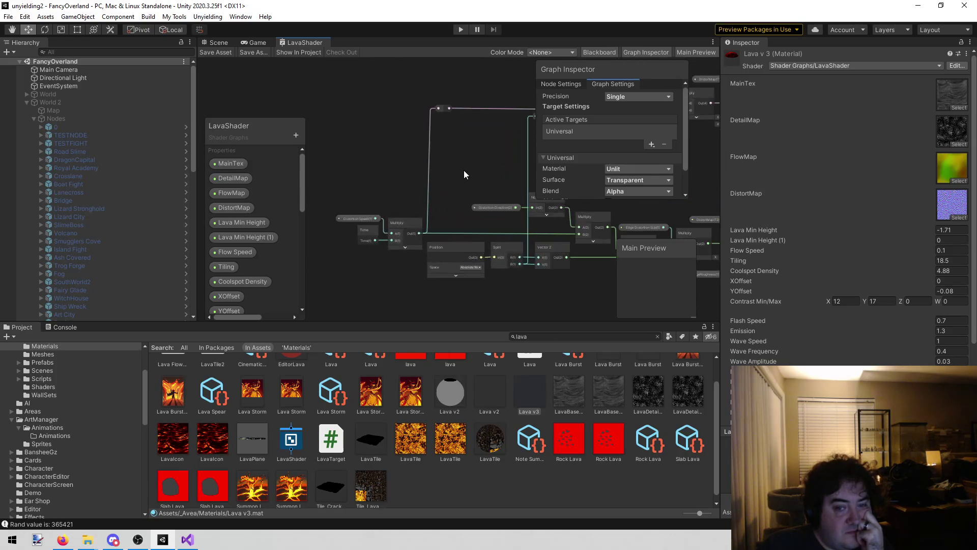
left_click_drag(473, 175, 398, 167)
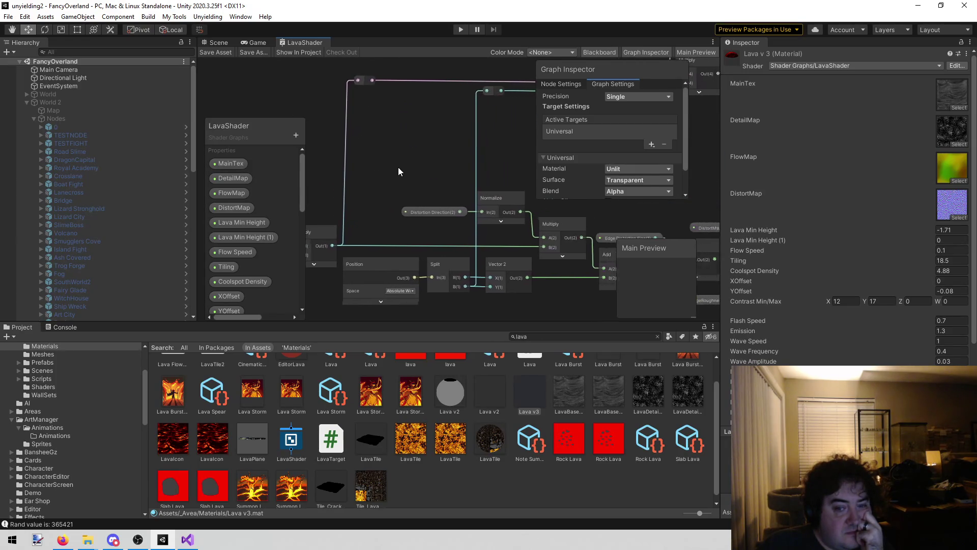
left_click_drag(478, 146, 374, 170)
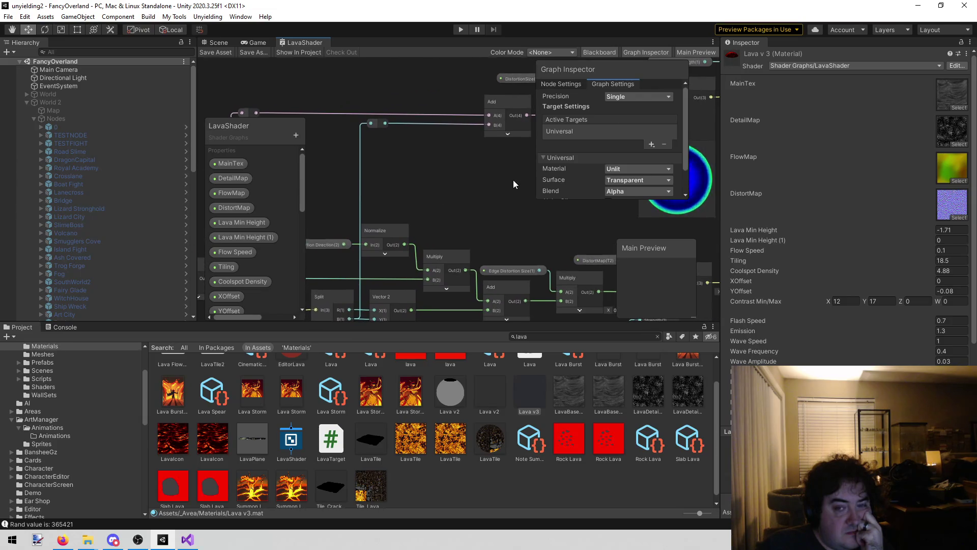
left_click_drag(513, 179, 400, 262)
scroll(400, 257, "down", 6)
left_click_drag(454, 135, 405, 196)
scroll(367, 245, "up", 5)
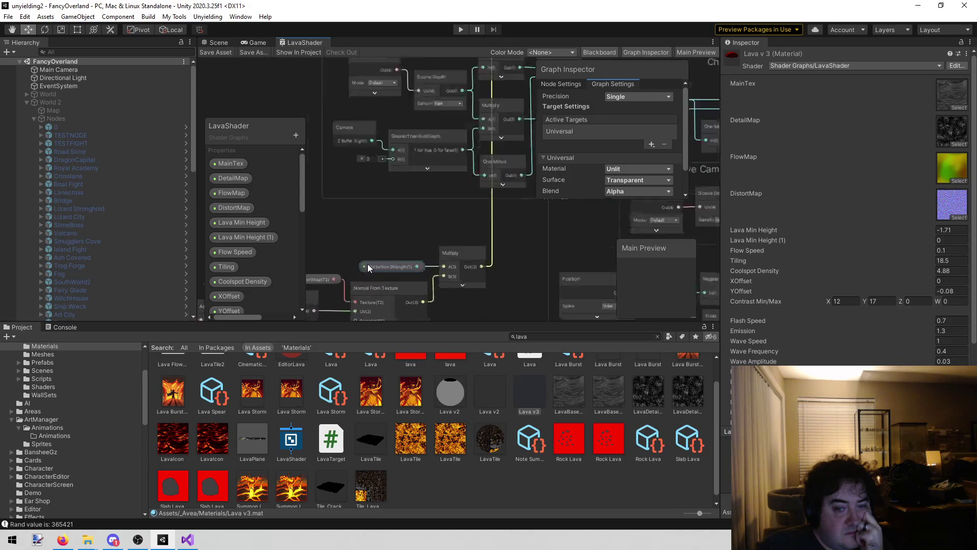
scroll(414, 219, "down", 4)
scroll(411, 218, "down", 2)
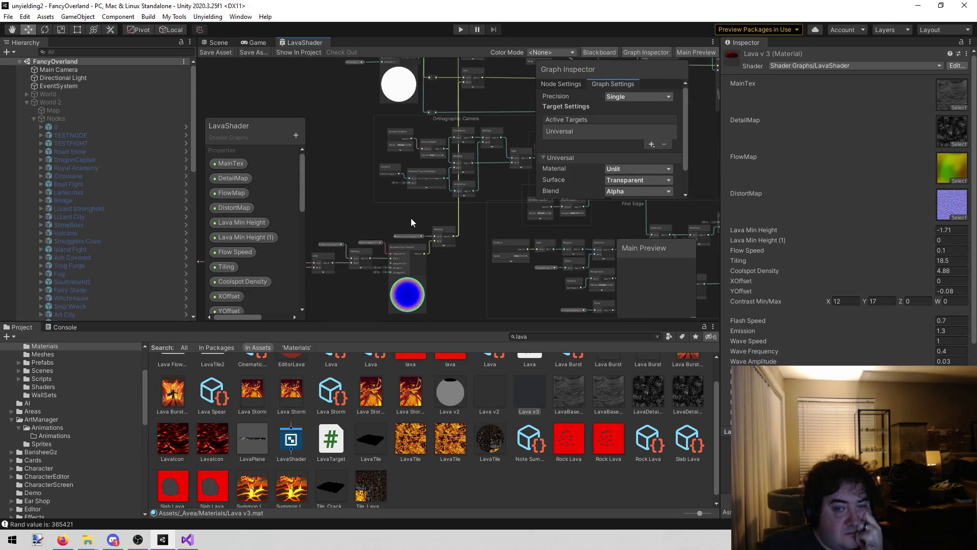
left_click_drag(495, 199, 437, 380)
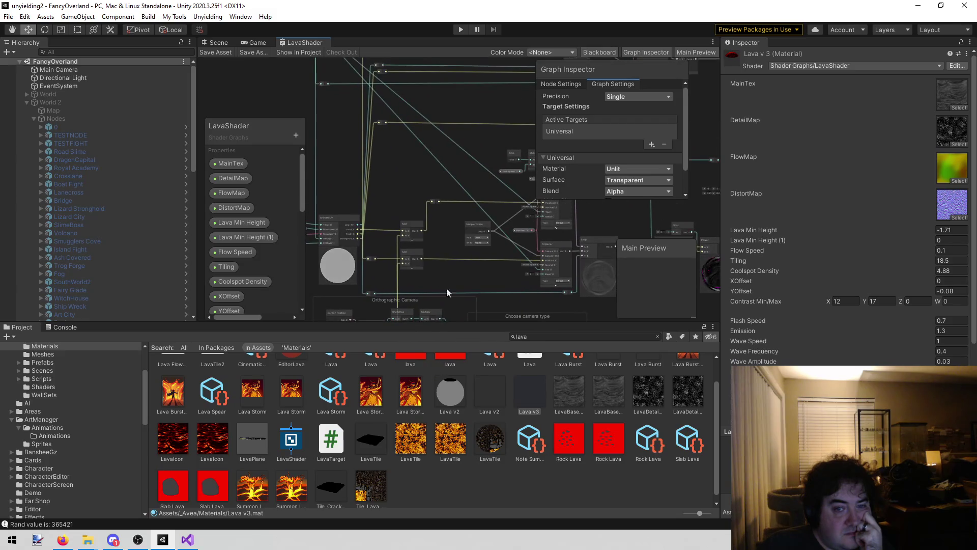
left_click_drag(432, 153, 363, 273)
left_click_drag(514, 203, 379, 222)
scroll(412, 190, "up", 6)
left_click_drag(420, 182, 355, 231)
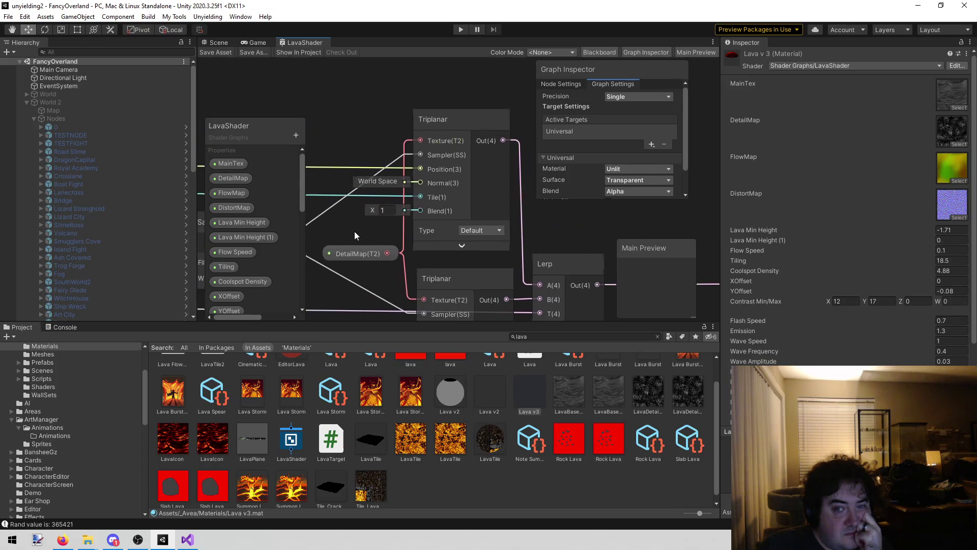
scroll(350, 215, "down", 2)
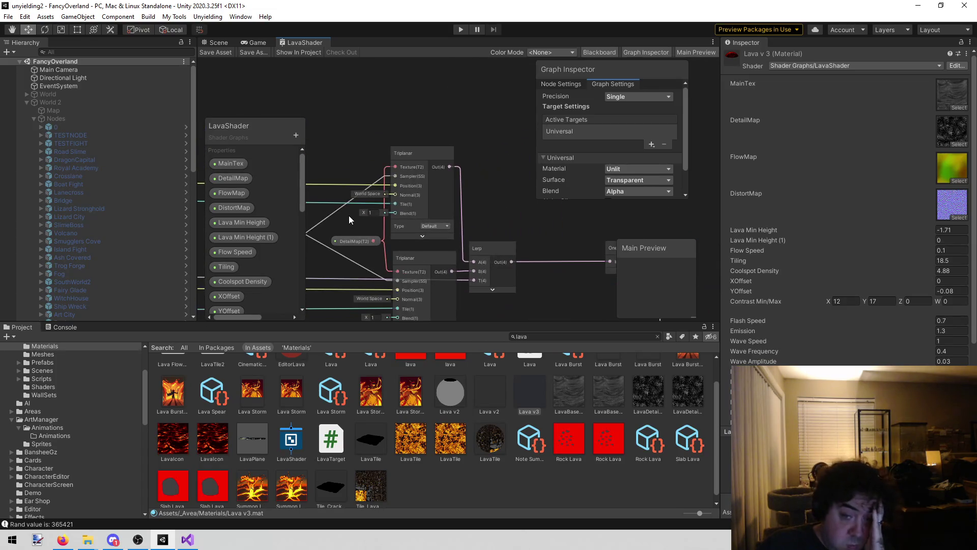
mouse_move(322, 223)
left_mouse_down()
mouse_move(409, 193)
mouse_move(361, 167)
left_mouse_up()
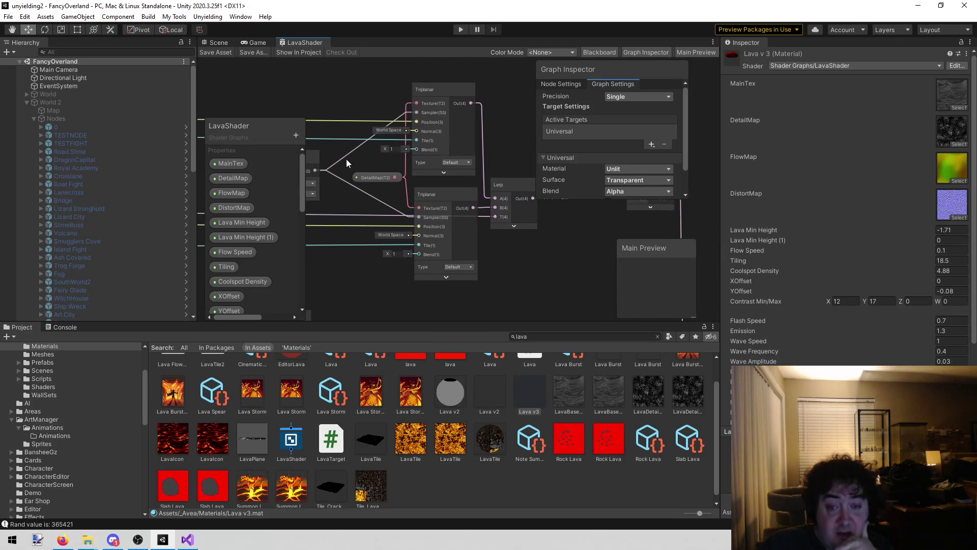
left_click_drag(570, 264, 325, 252)
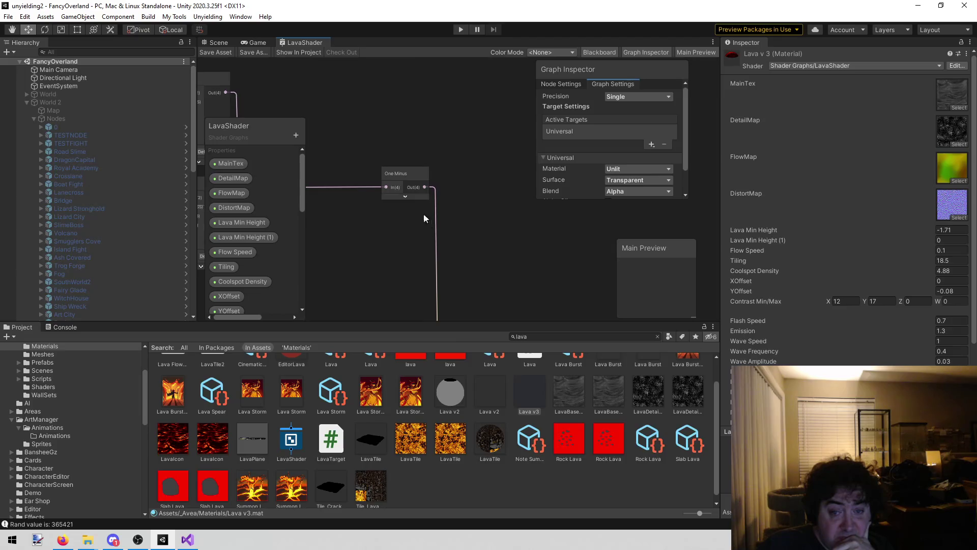
scroll(423, 212, "down", 3)
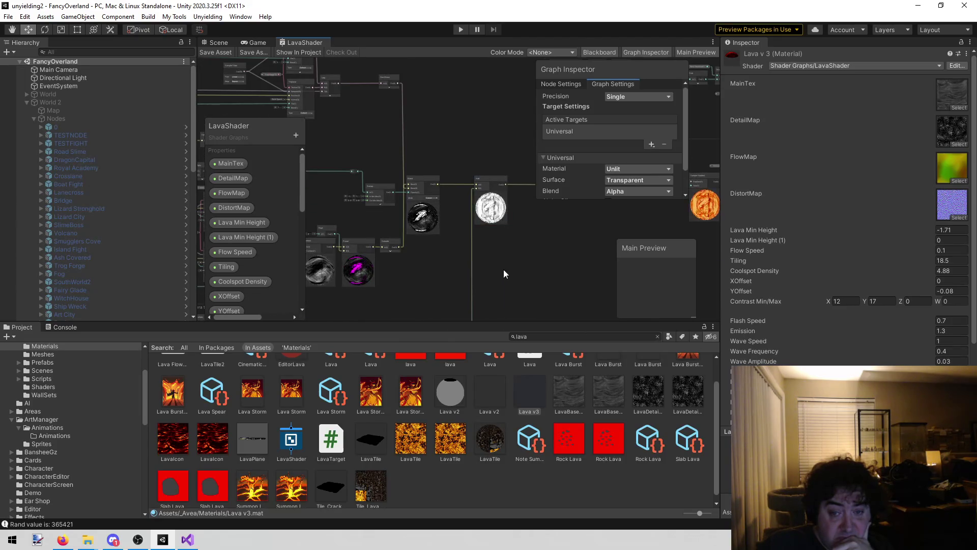
mouse_move(410, 306)
left_mouse_down()
mouse_move(548, 264)
mouse_move(526, 260)
left_mouse_up()
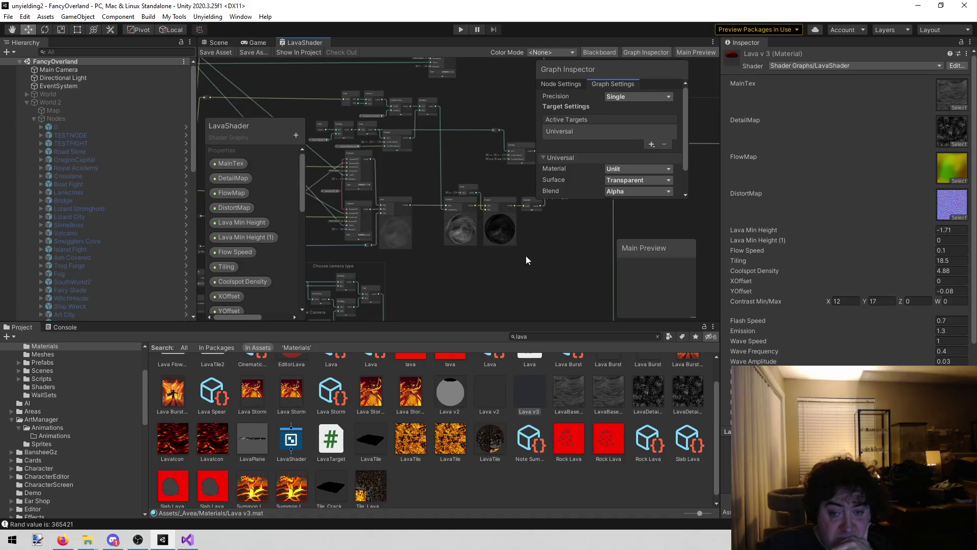
scroll(500, 255, "up", 4)
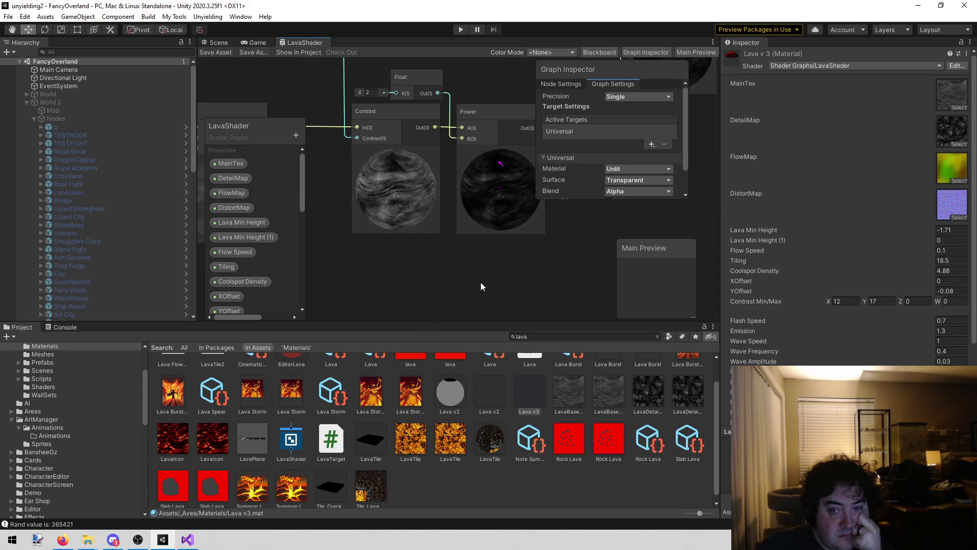
mouse_move(613, 237)
left_mouse_down()
mouse_move(502, 286)
mouse_move(459, 262)
mouse_move(283, 230)
mouse_move(312, 229)
left_mouse_up()
scroll(411, 245, "down", 5)
scroll(450, 174, "up", 2)
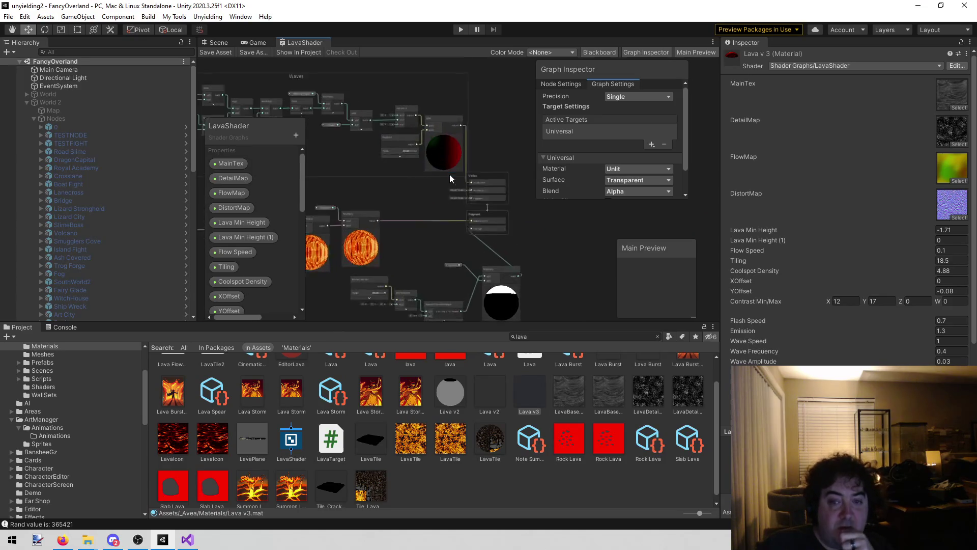
scroll(450, 174, "up", 2)
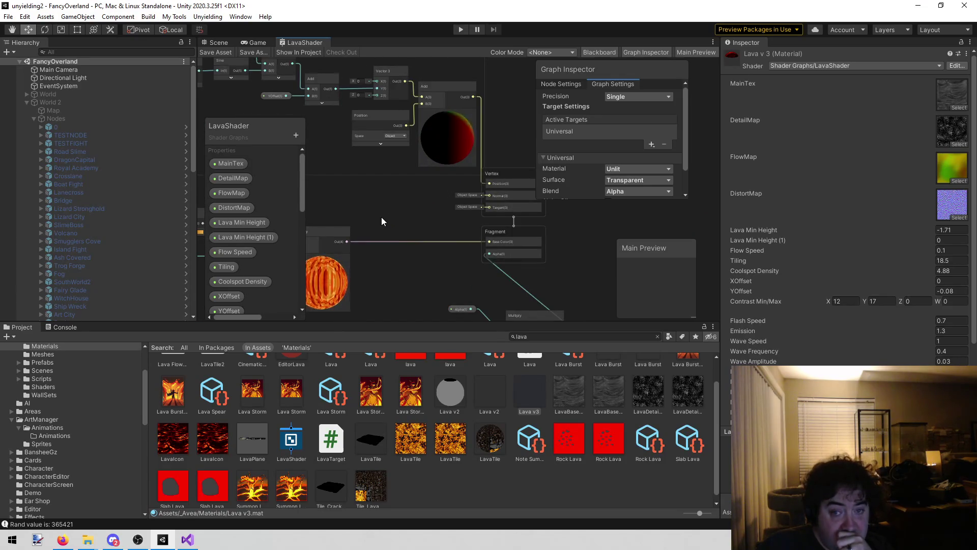
scroll(380, 217, "down", 2)
mouse_move(356, 210)
left_mouse_down()
mouse_move(414, 191)
mouse_move(344, 166)
left_mouse_up()
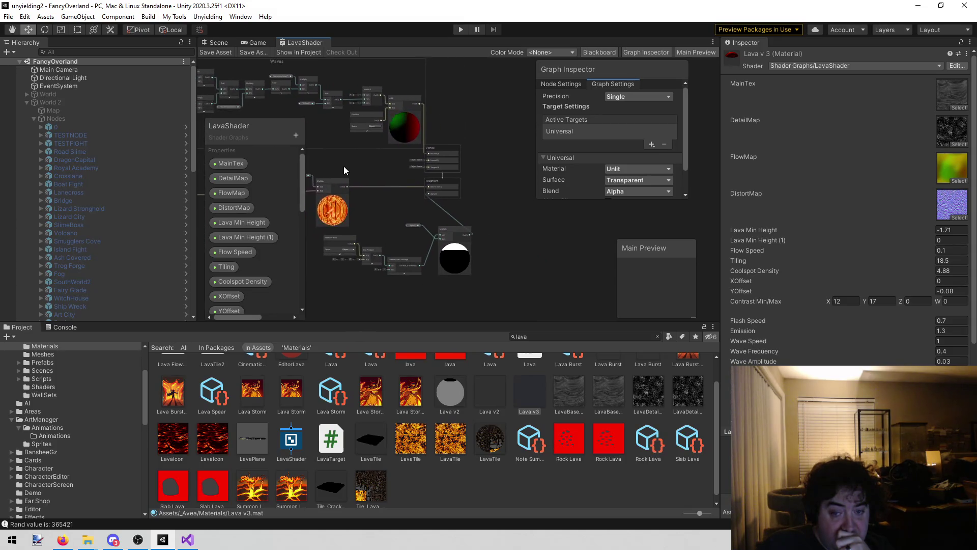
scroll(424, 225, "up", 3)
mouse_move(385, 257)
left_mouse_down()
mouse_move(395, 218)
mouse_move(417, 212)
mouse_move(569, 218)
mouse_move(497, 212)
mouse_move(413, 224)
left_mouse_up()
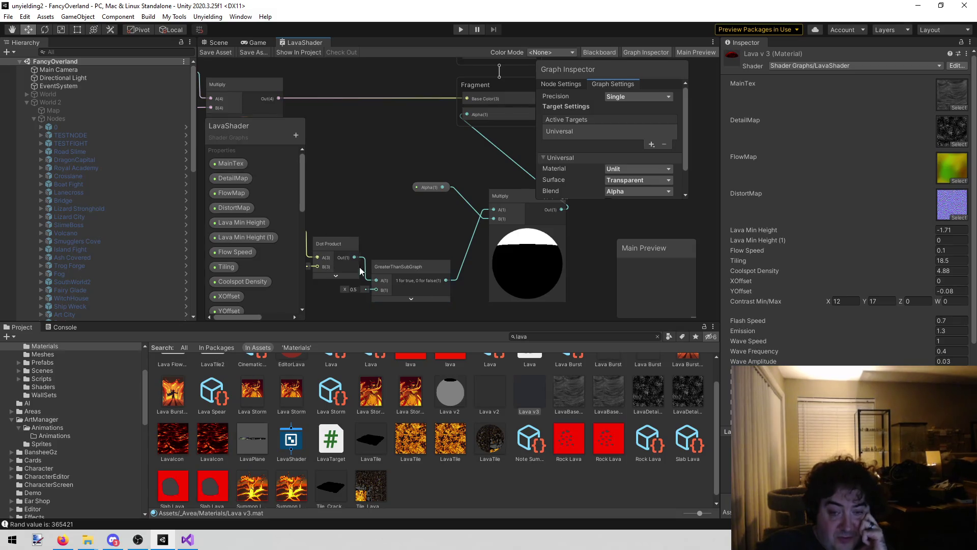
Inspect the Dot Product and GreaterThan nodes feeding Multiply, then start the game in the Game view
mouse_move(385, 263)
left_mouse_down()
mouse_move(400, 220)
mouse_move(569, 245)
mouse_move(469, 227)
mouse_move(415, 284)
mouse_move(424, 240)
mouse_move(411, 239)
mouse_move(330, 282)
left_mouse_up()
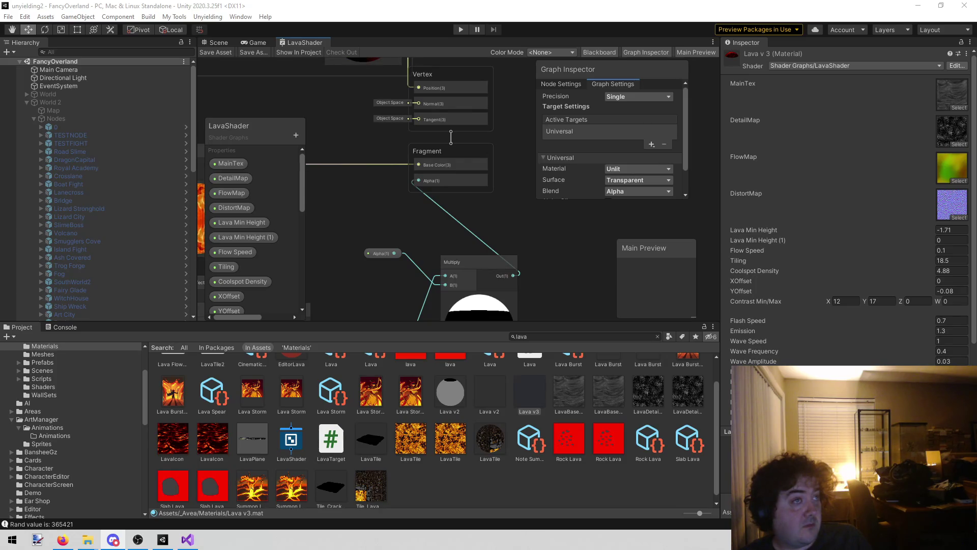
key("alt+Tab")
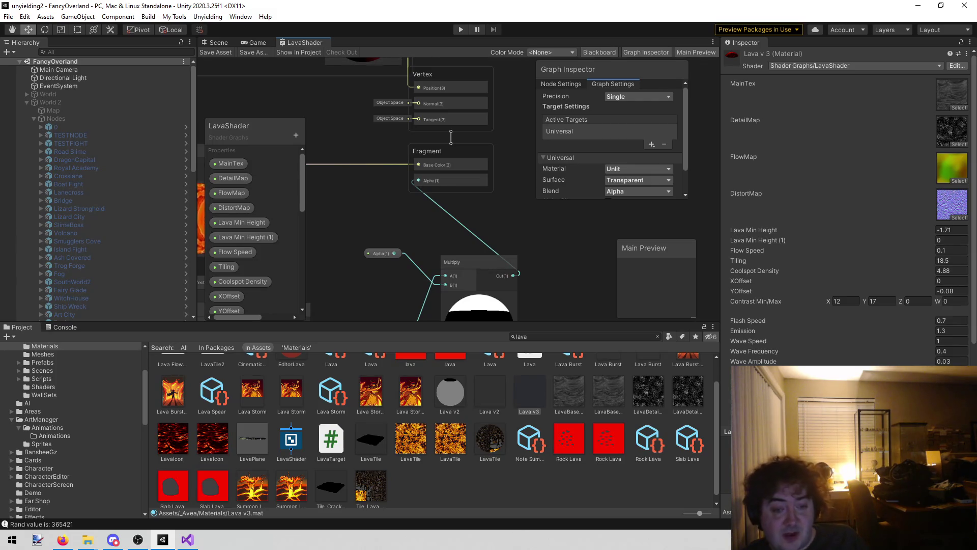
mouse_move(374, 292)
left_mouse_down()
mouse_move(461, 192)
mouse_move(387, 213)
left_mouse_up()
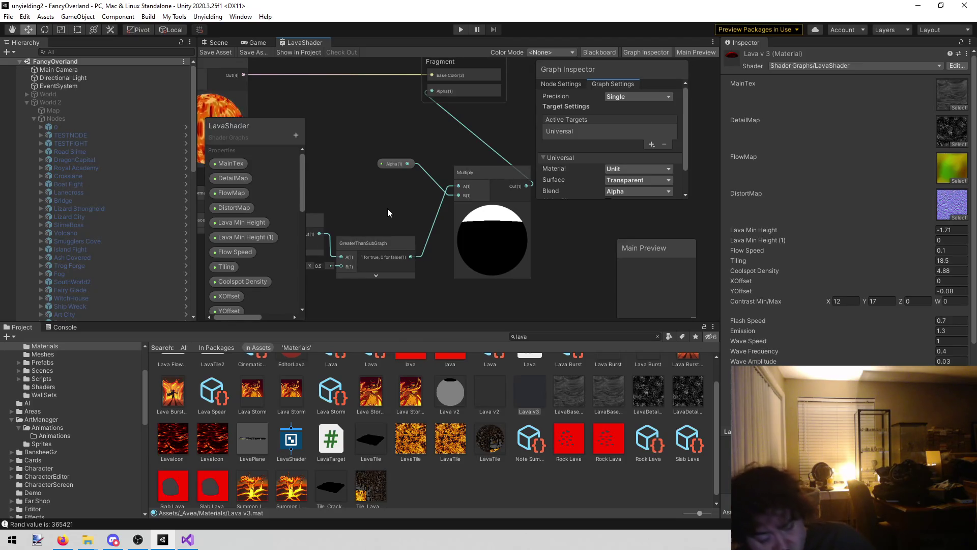
left_click(438, 214)
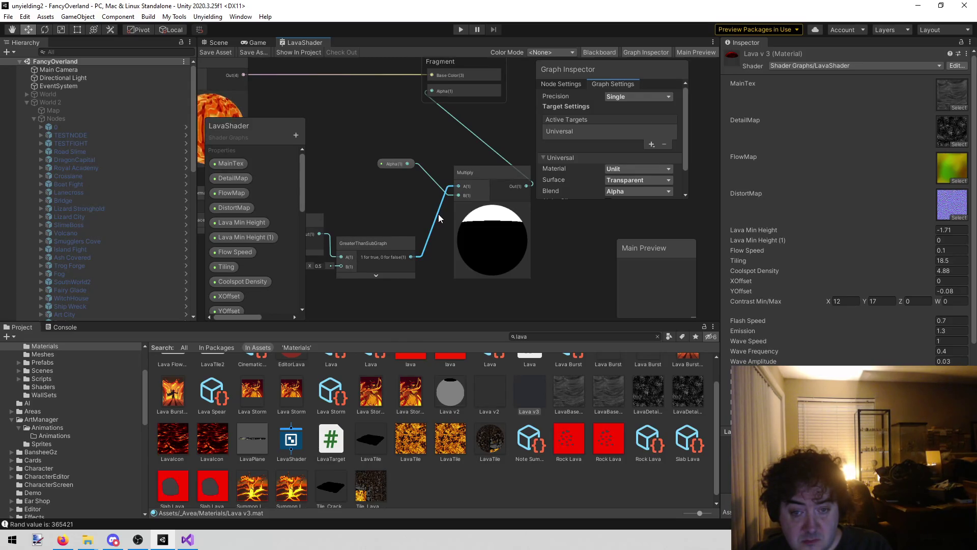
left_click(253, 42)
left_click(454, 28)
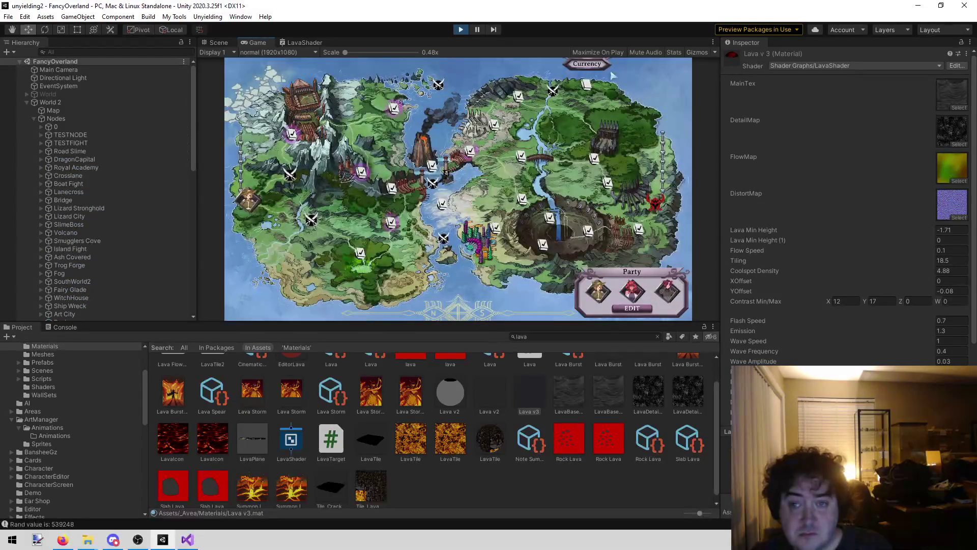
Start the Shade fight from the map and give the Shade Lava v3 instead of Star Mat
left_click(496, 225)
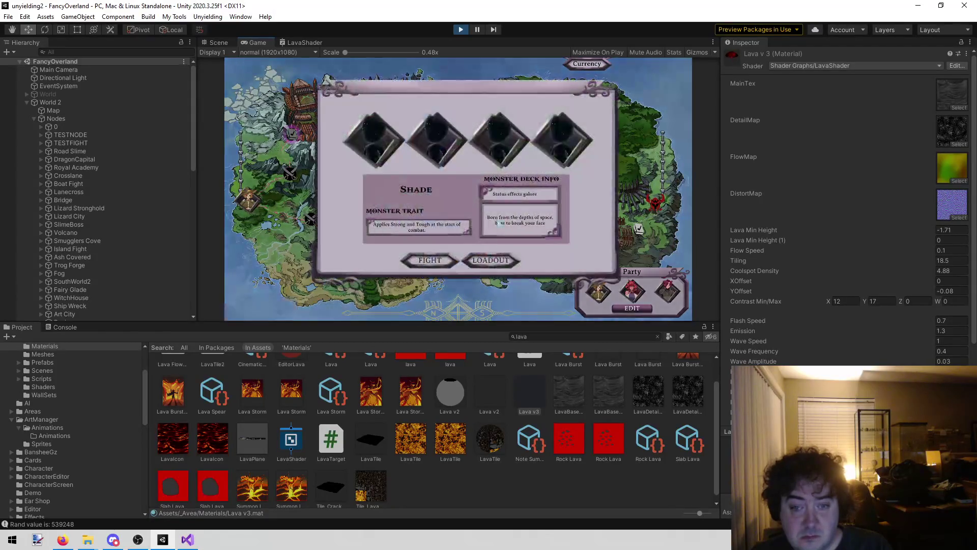
left_click(428, 260)
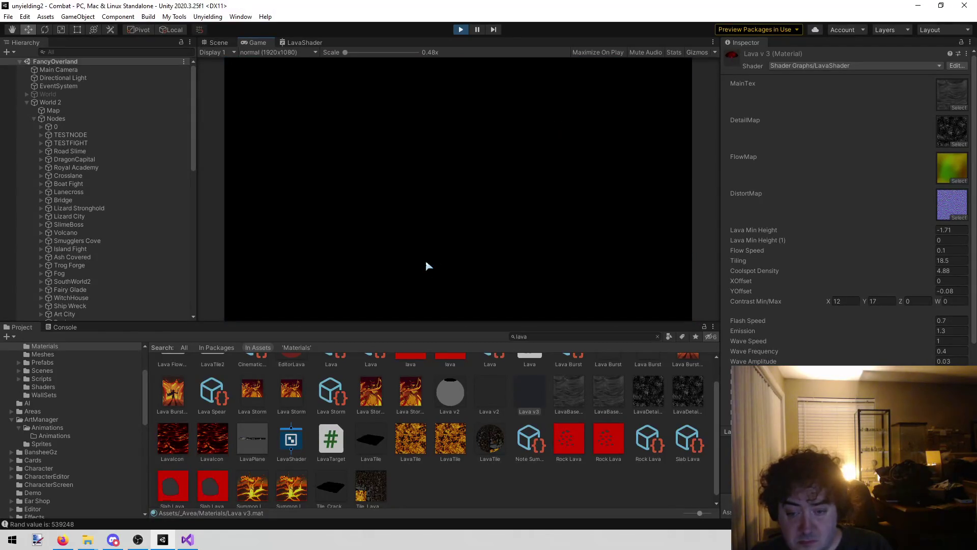
left_click(217, 43)
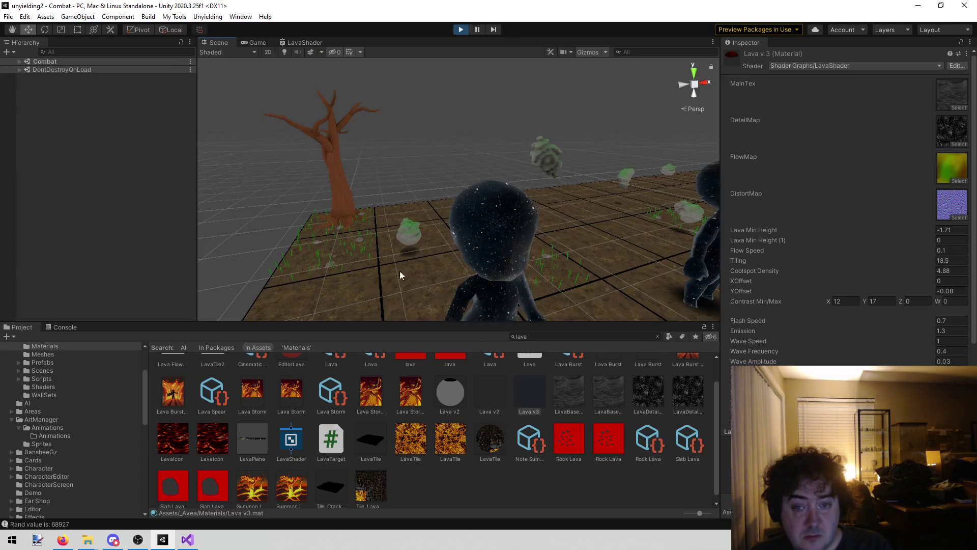
left_click(469, 237)
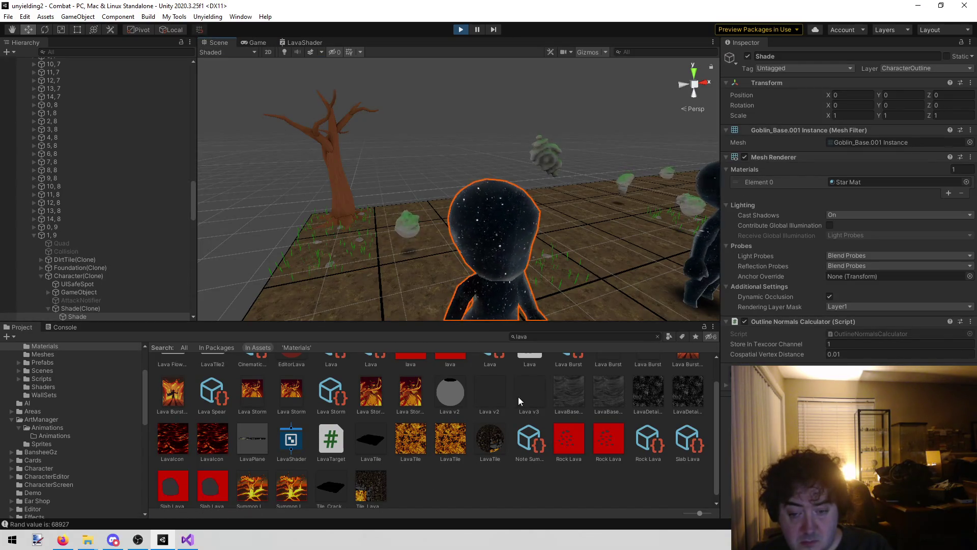
mouse_move(532, 393)
left_mouse_down()
mouse_move(532, 381)
mouse_move(832, 231)
mouse_move(855, 182)
left_mouse_up()
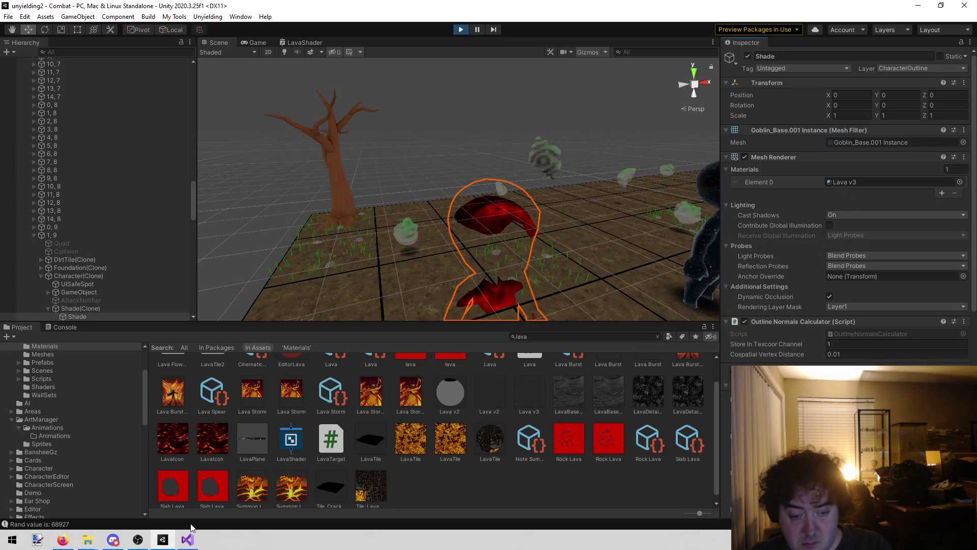
Check the todo notes in Visual Studio, then return to Unity's LavaShader graph
left_click(196, 539)
left_click(163, 540)
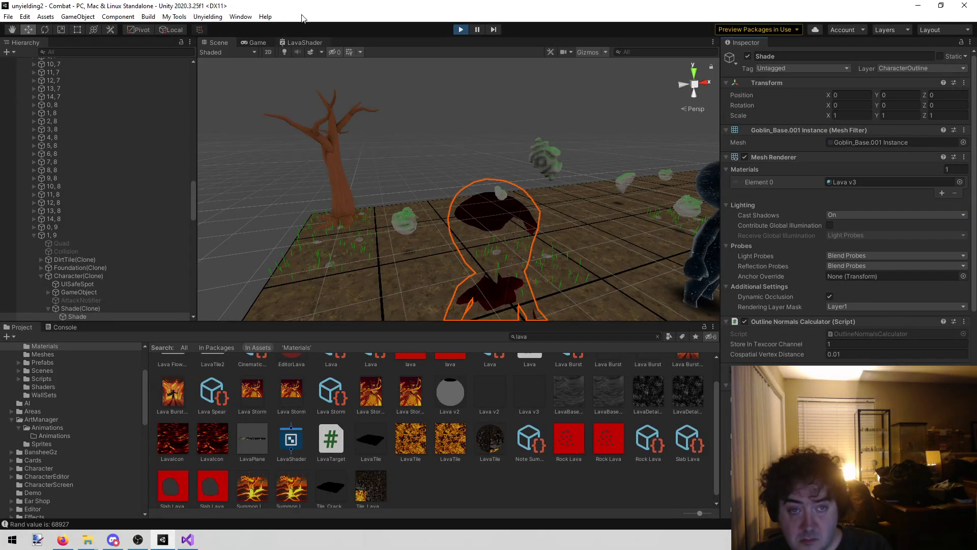
left_click(301, 41)
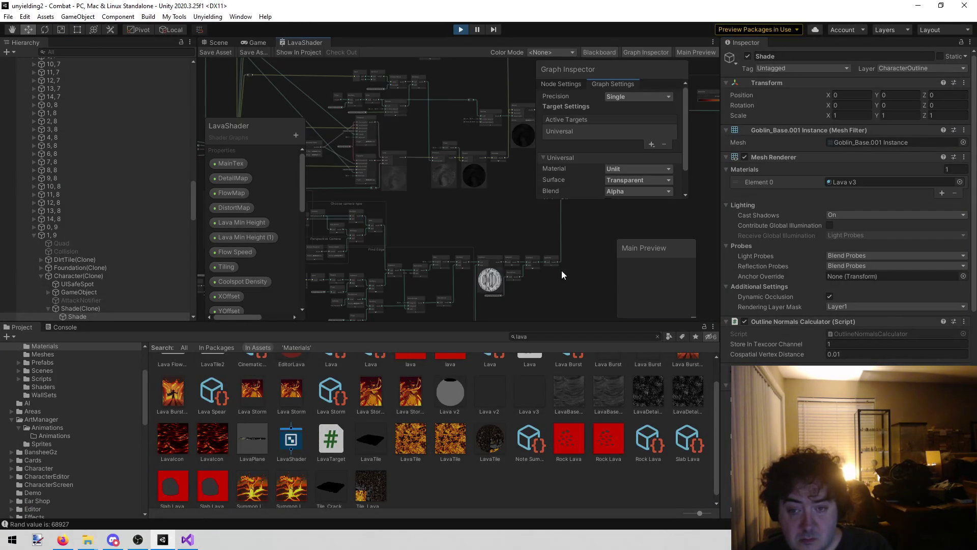
Frame the LavaShader graph on the Multiply node and the Fragment node's Alpha input
right_click(478, 257)
left_click(499, 209)
key("f")
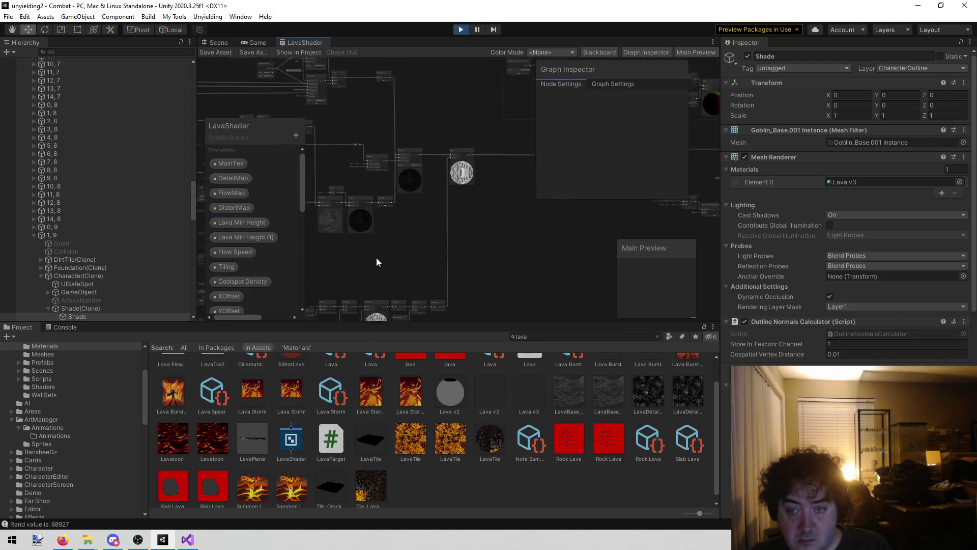
scroll(407, 204, "up", 3)
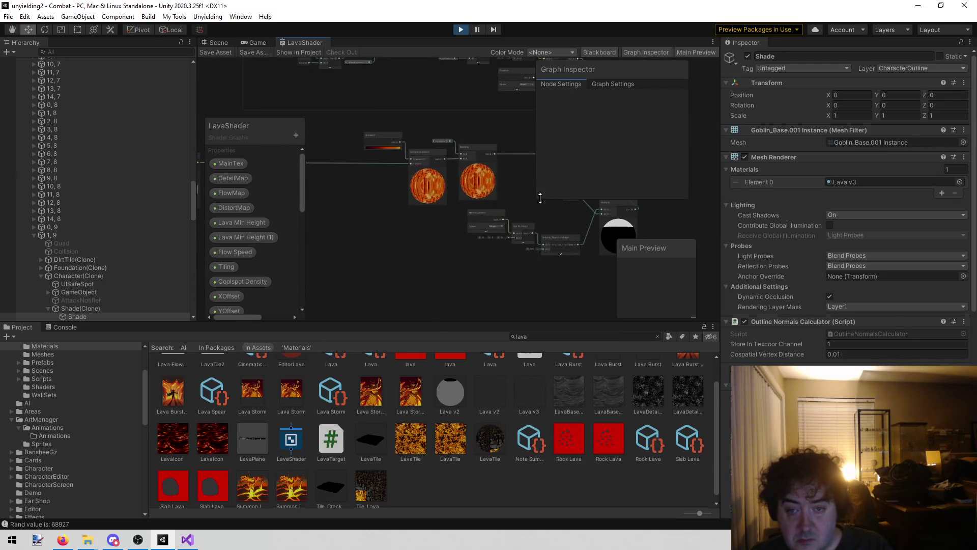
scroll(457, 212, "up", 4)
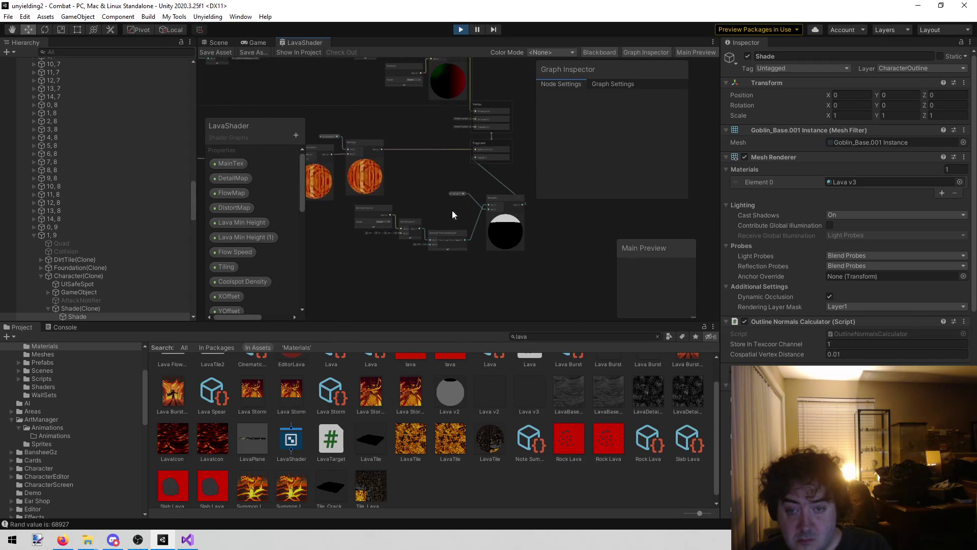
scroll(447, 224, "up", 3)
mouse_move(433, 217)
left_mouse_down()
mouse_move(309, 246)
mouse_move(379, 243)
left_mouse_up()
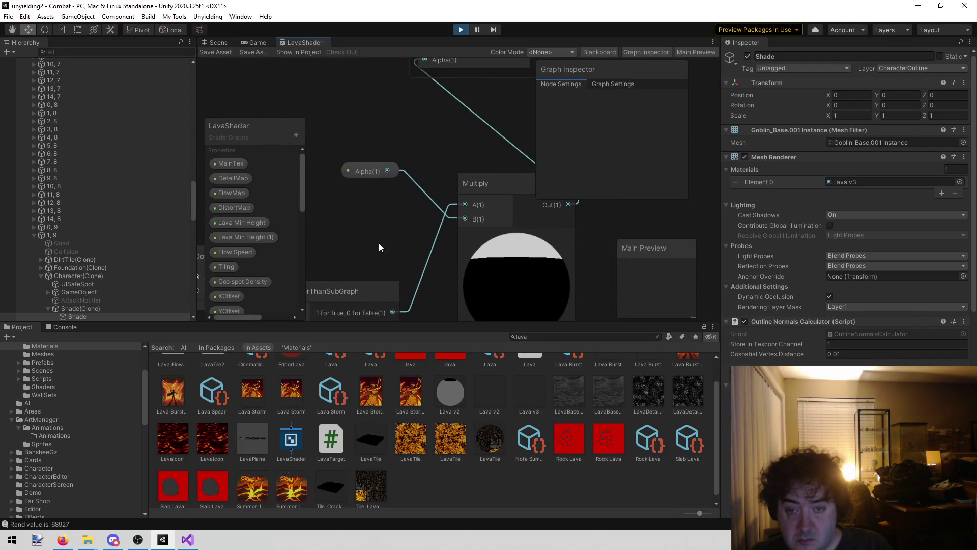
scroll(387, 233, "down", 3)
mouse_move(357, 146)
left_mouse_down()
mouse_move(528, 195)
mouse_move(478, 182)
left_mouse_up()
scroll(478, 182, "up", 3)
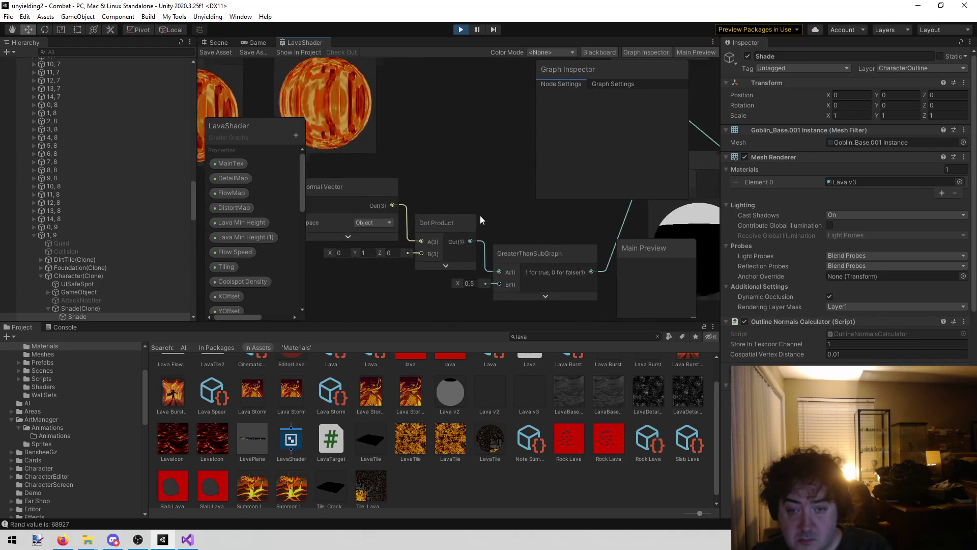
mouse_move(419, 168)
left_mouse_down()
mouse_move(454, 152)
mouse_move(425, 149)
mouse_move(434, 156)
left_mouse_up()
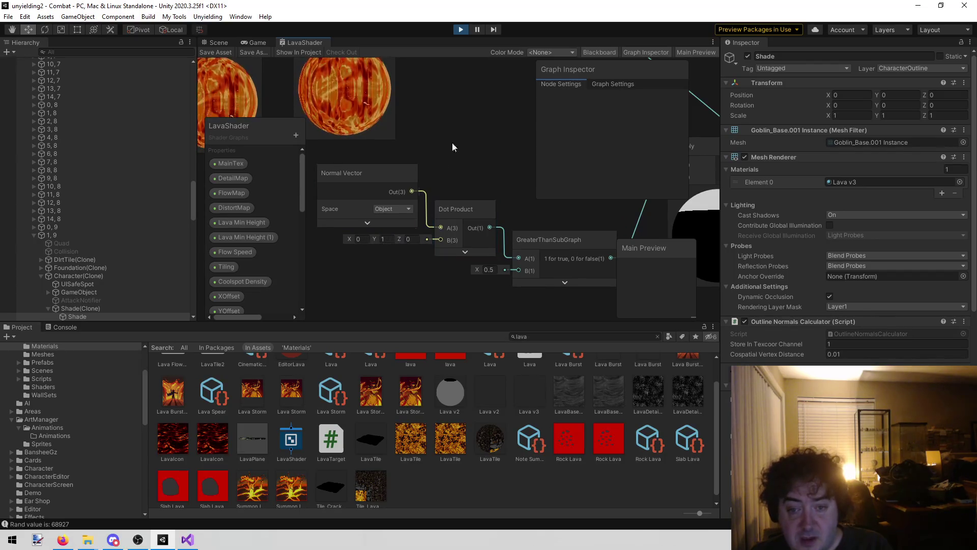
left_click_drag(477, 123, 321, 191)
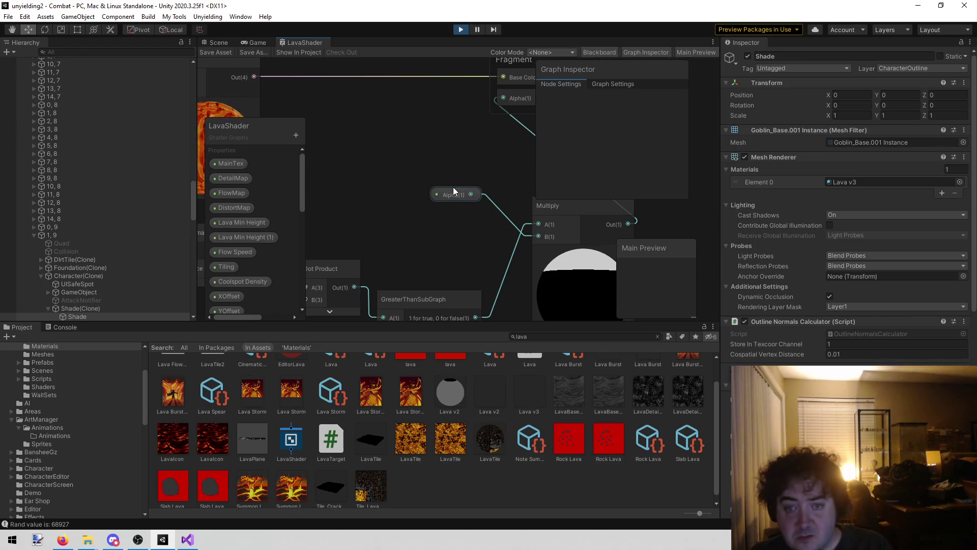
mouse_move(422, 124)
left_mouse_down()
mouse_move(372, 172)
mouse_move(429, 144)
mouse_move(427, 152)
left_mouse_up()
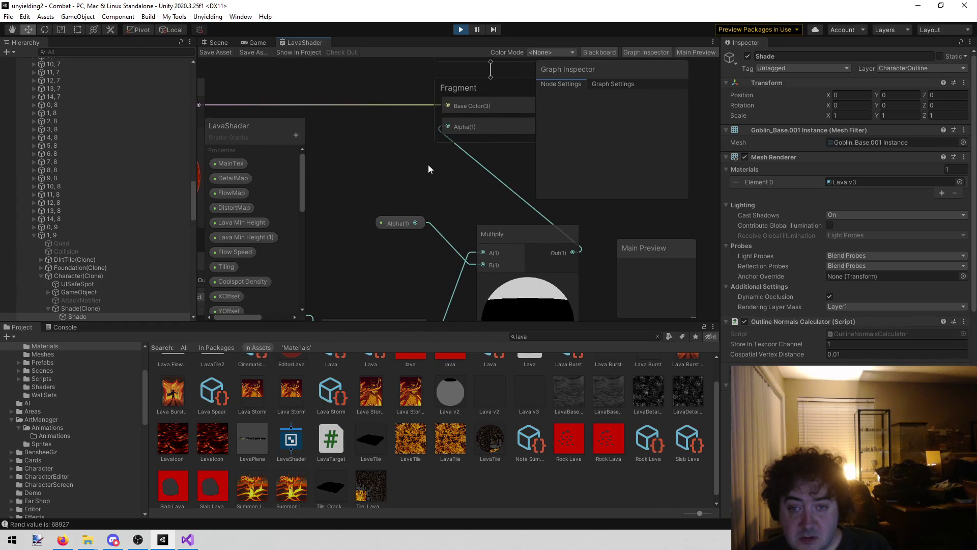
Delete the Multiply-to-Fragment Alpha connection, save the LavaShader asset and return to the combat
left_click(478, 158)
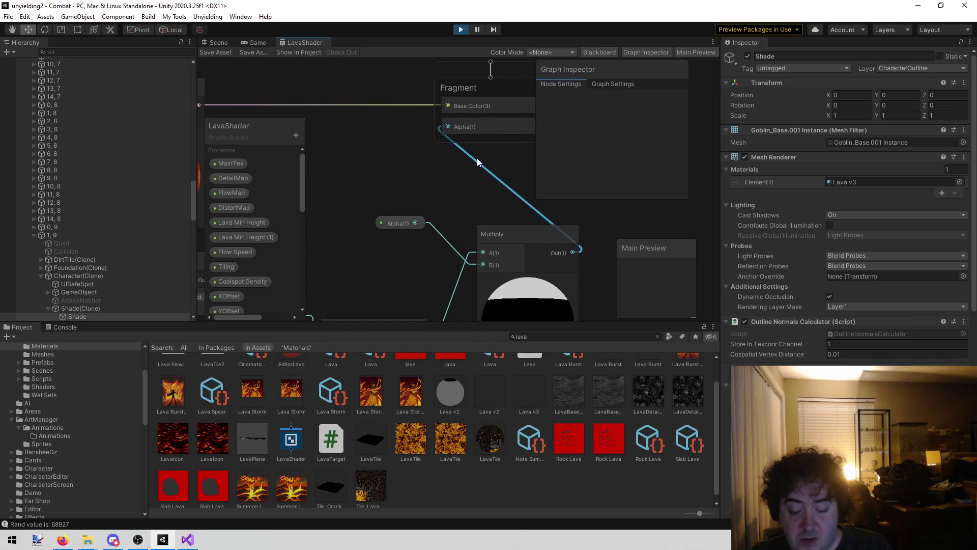
key("Delete")
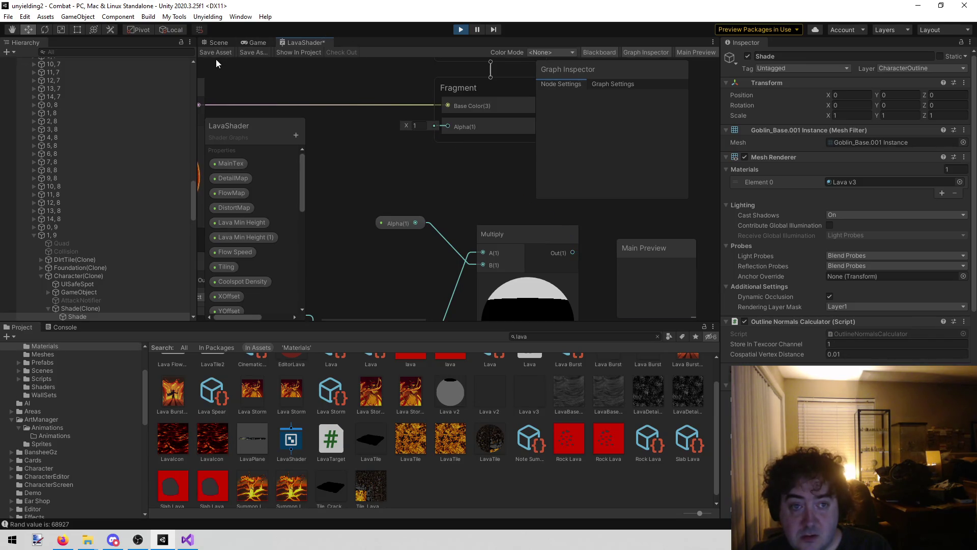
left_click(216, 54)
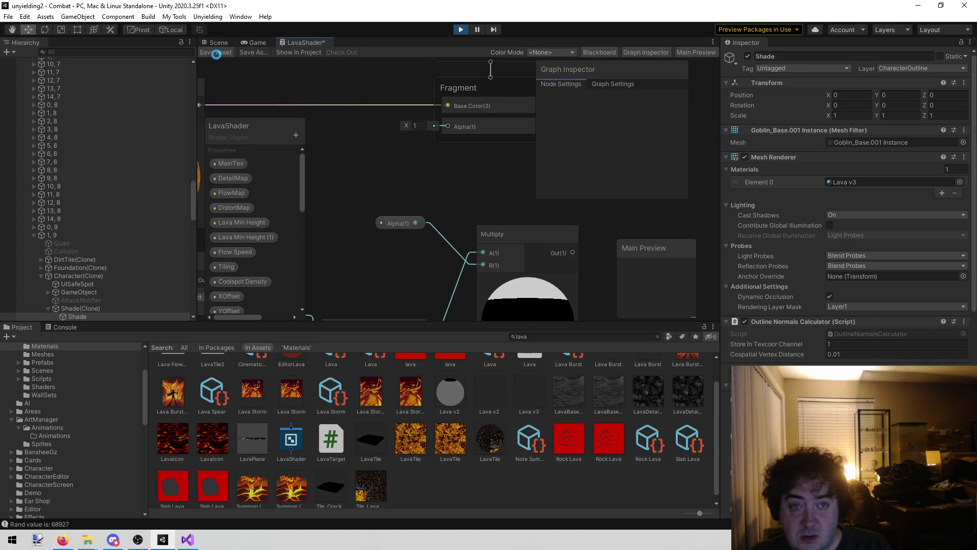
left_click(255, 43)
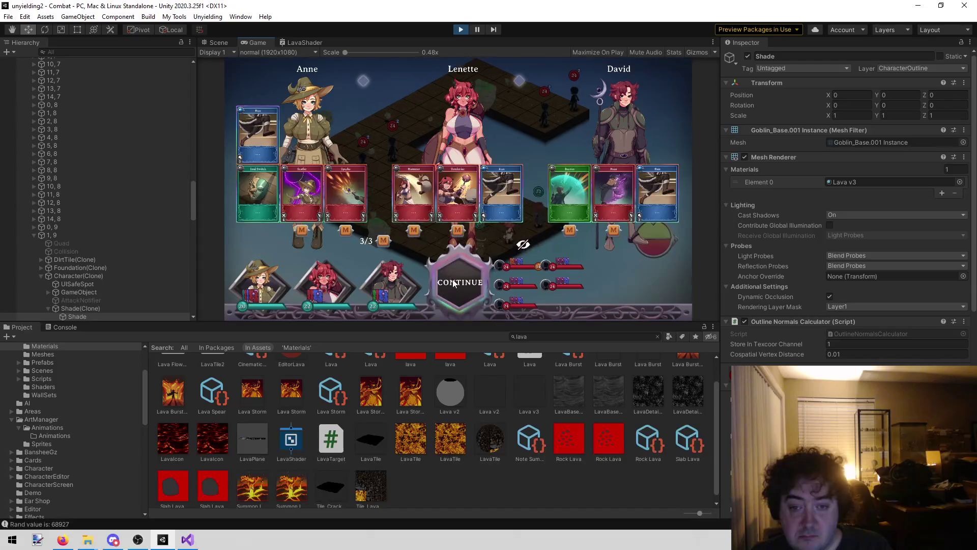
Continue the battle to see the solid red Shade, then stop play mode
left_click(460, 282)
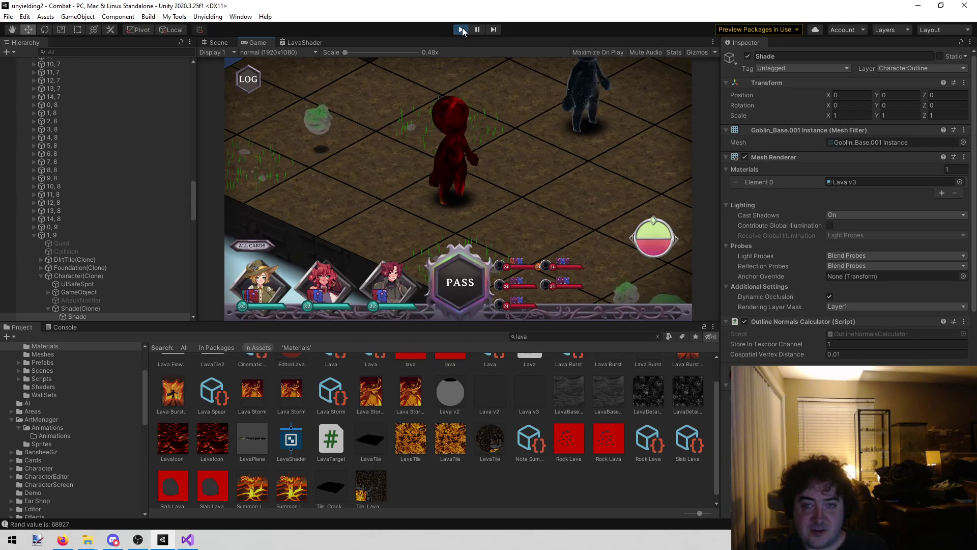
left_click(461, 29)
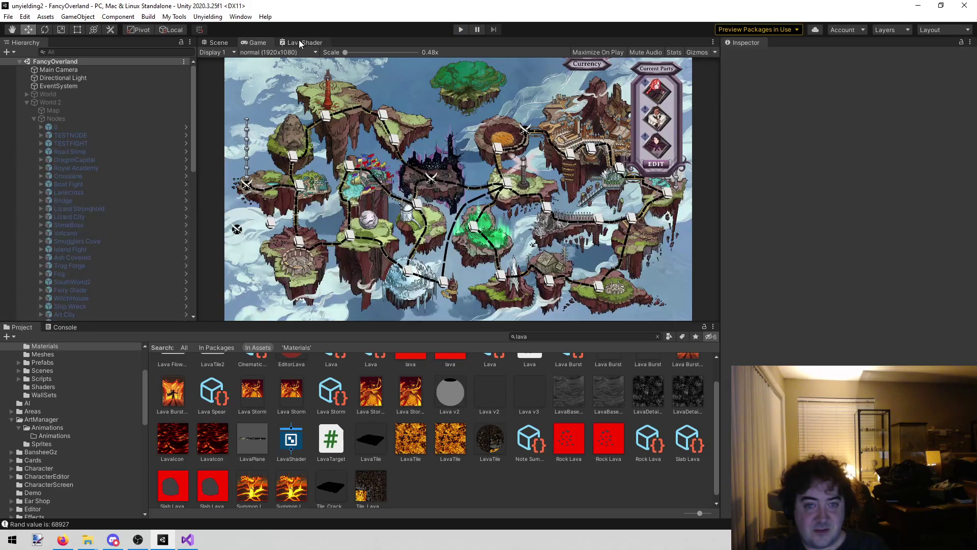
Reopen the LavaShader graph and briefly start and stop Play mode
left_click(299, 43)
left_click(461, 30)
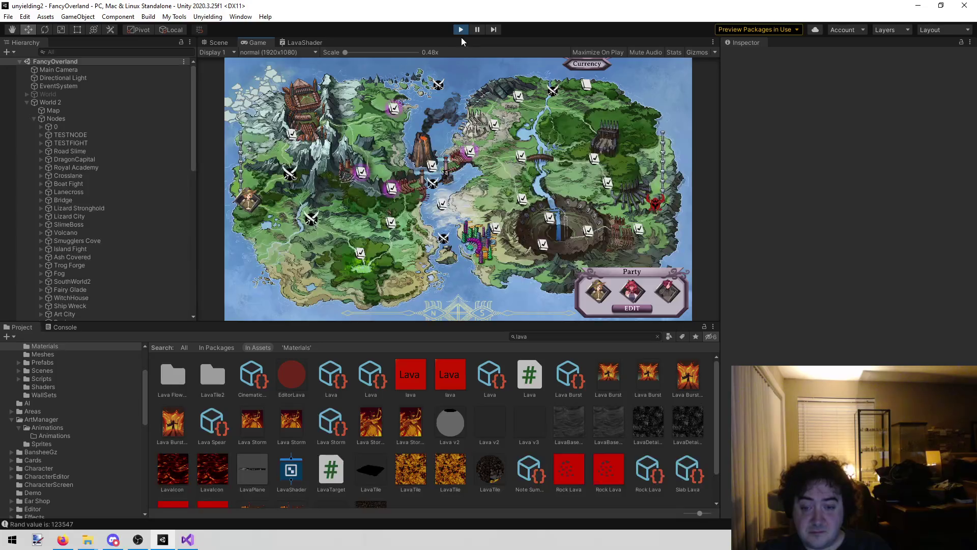
left_click(460, 30)
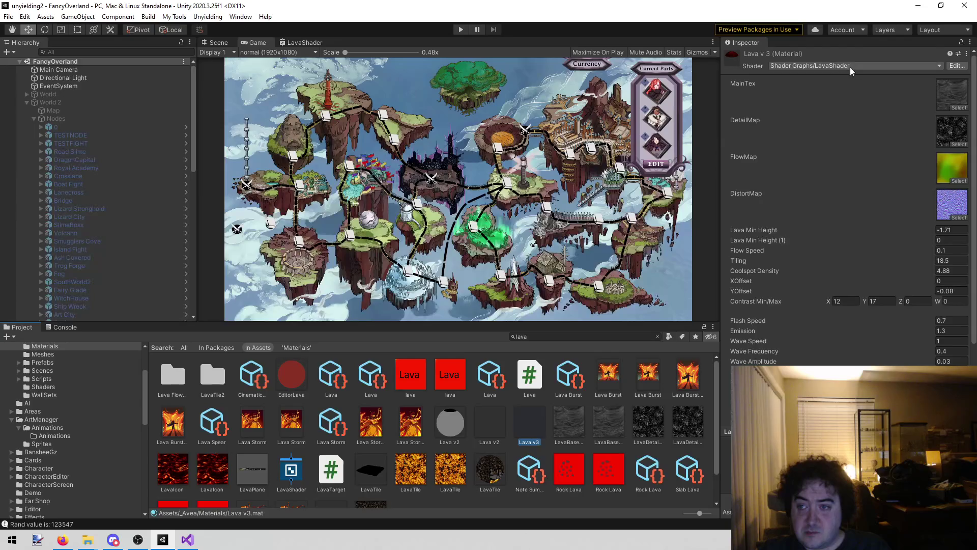
Extend the Project search to 'lavashader' so only the LavaShader graph is listed
left_click(549, 335)
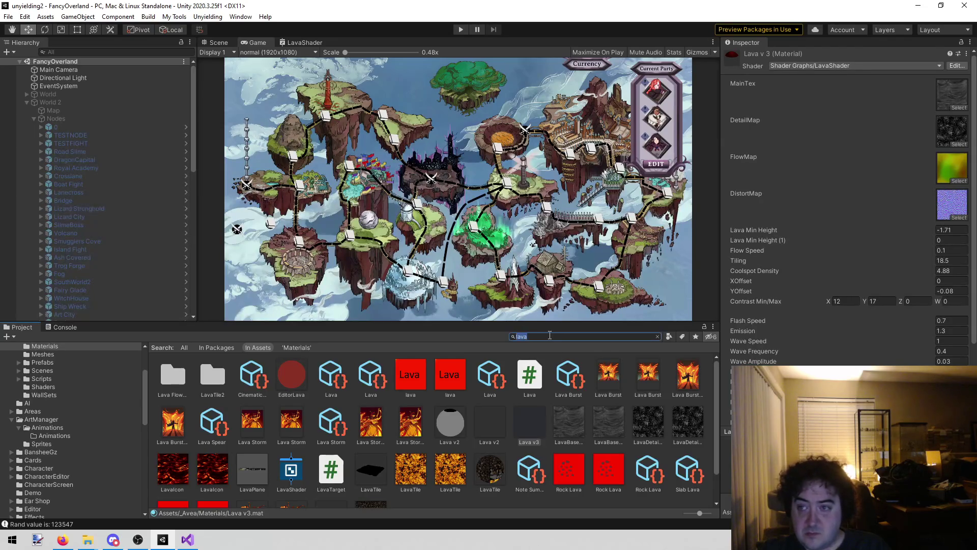
left_click(557, 332)
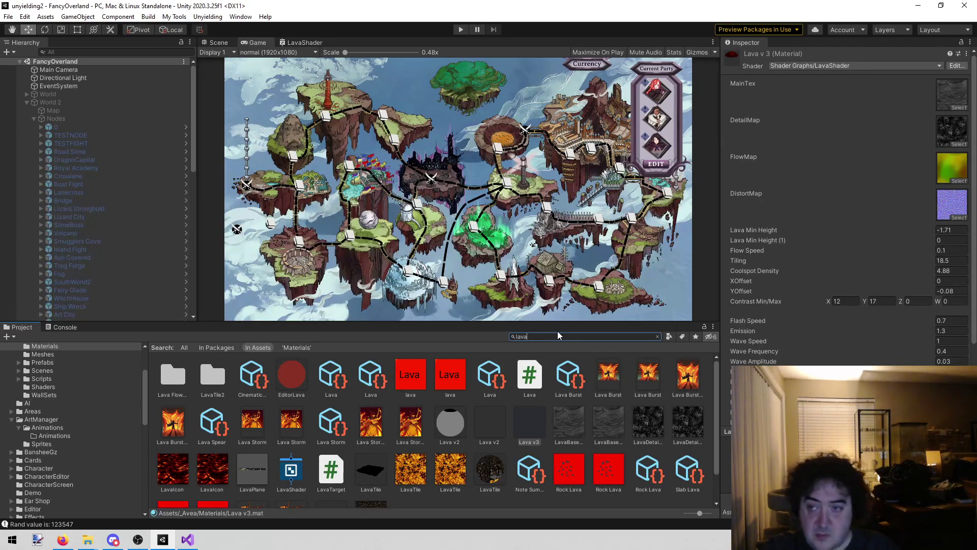
type("shader")
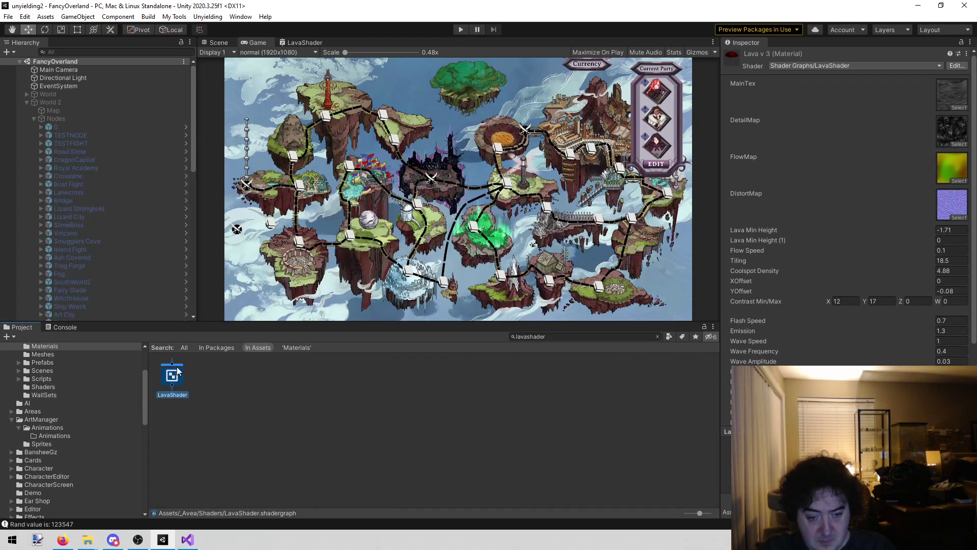
Duplicate the LavaShader graph to create LavaShader 2
left_click(175, 370)
key("ctrl+d")
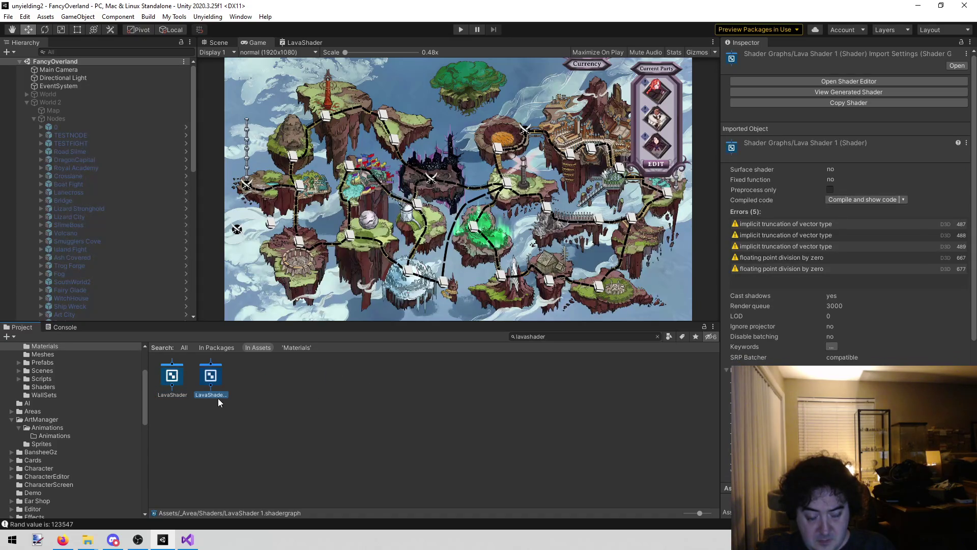
left_click(215, 395)
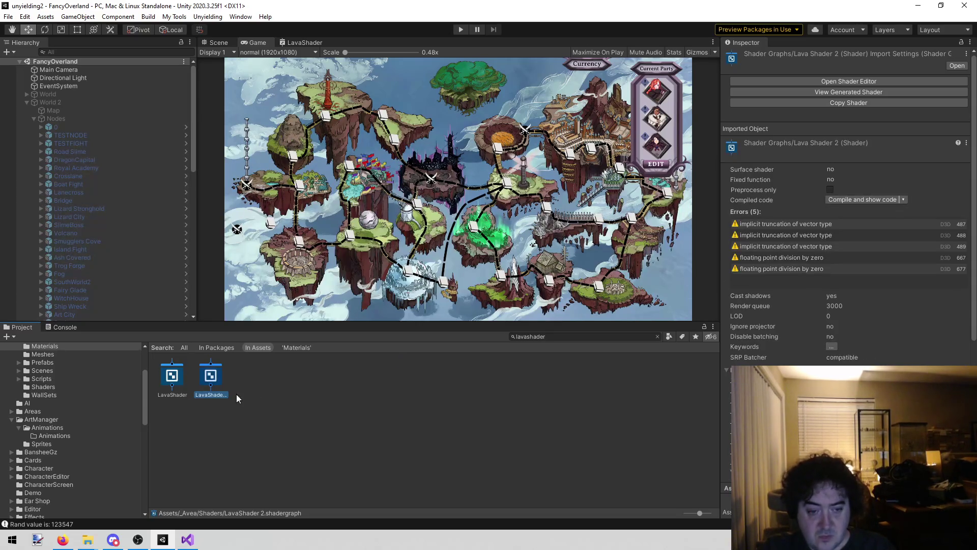
Search for 'lava v3' and show the Lava v3 material in its Materials folder
left_click(569, 335)
type("la")
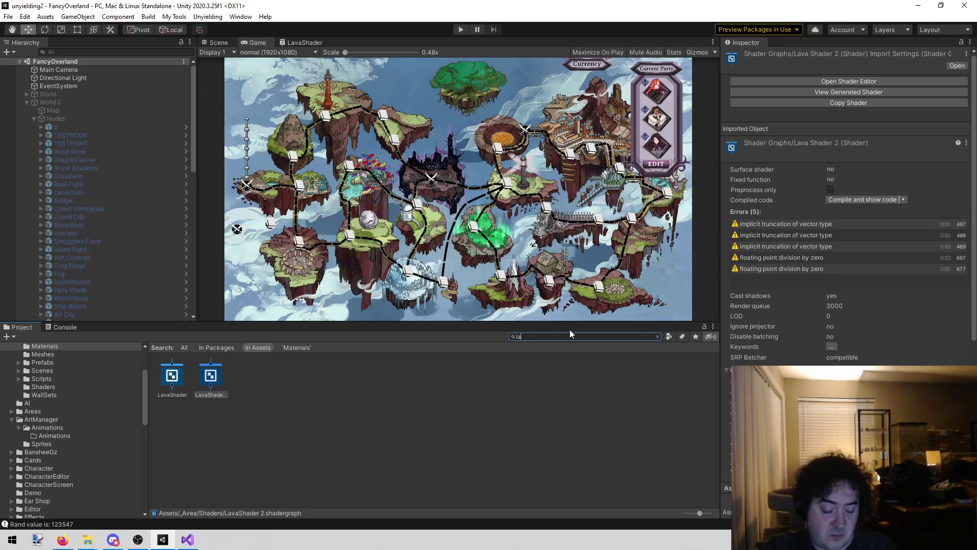
type("va v3")
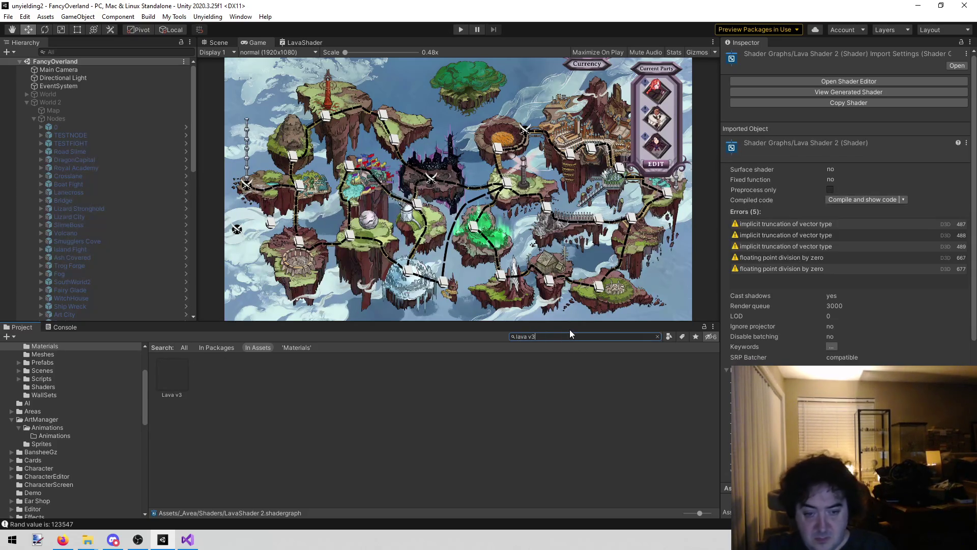
left_click(171, 365)
left_click(567, 337)
key("BackSpace")
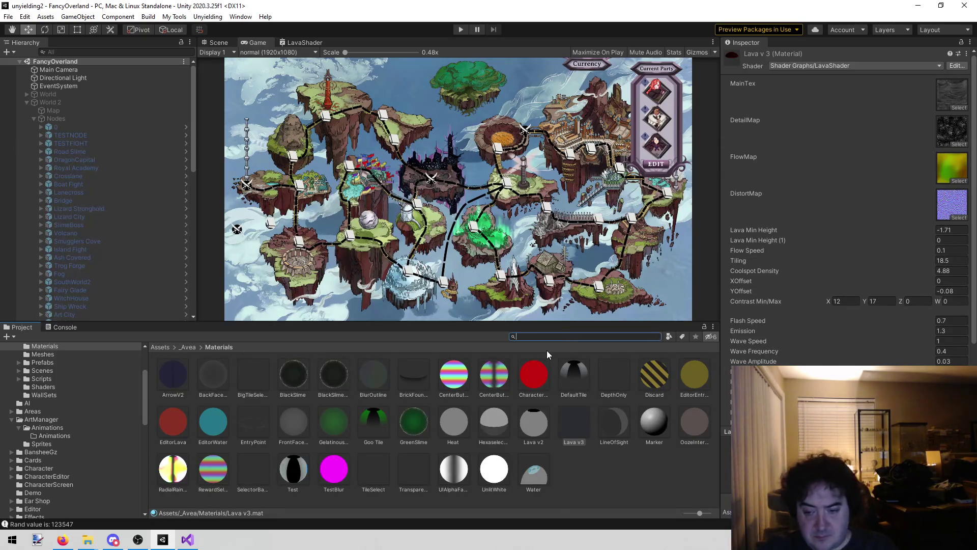
Duplicate the Lava v3 material and rename the copy to Lava Unit
left_click(561, 441)
left_click(572, 429)
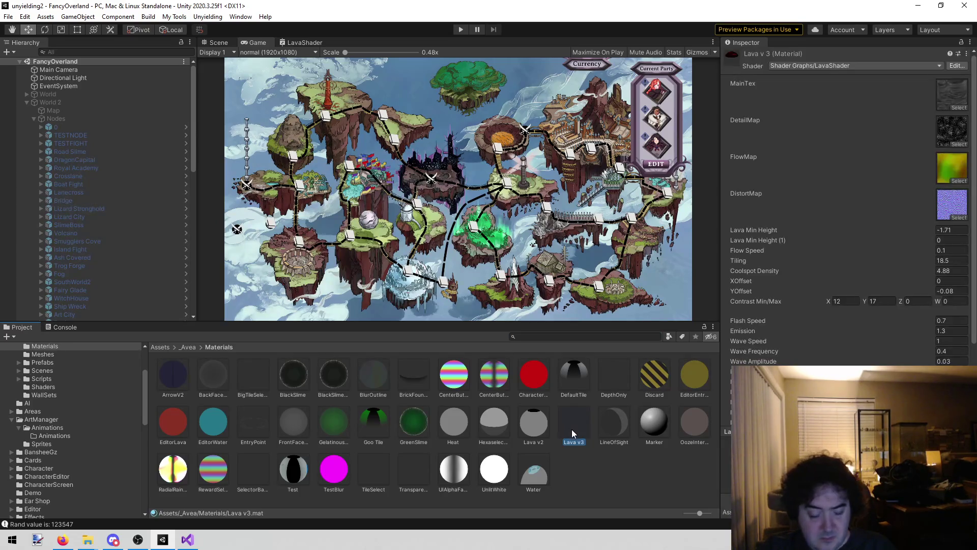
key("ctrl+d")
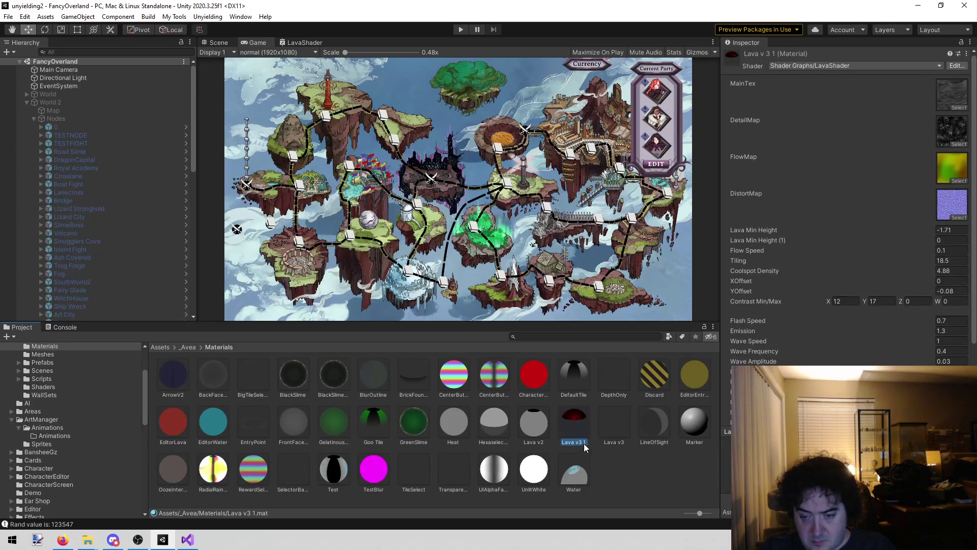
key("F2")
key("End")
key("BackSpace")
key("BackSpace")
key("BackSpace")
type("Unit")
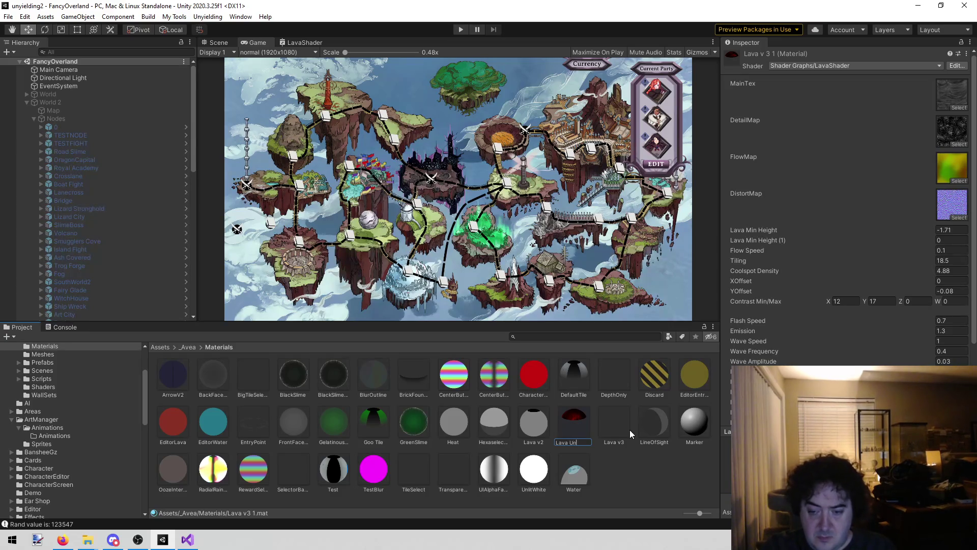
key("Return")
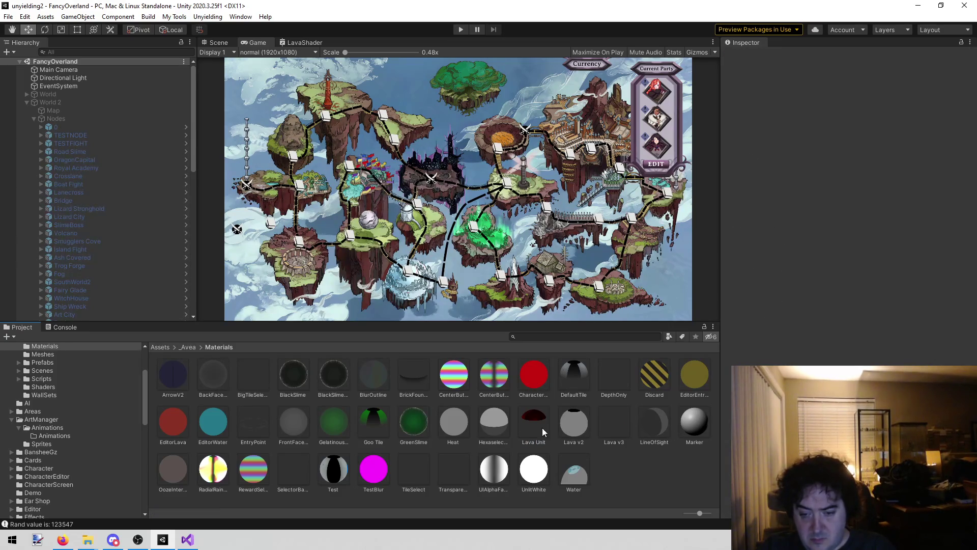
Switch Lava Unit's shader to LavaShader 2 and open that graph for editing
left_click(861, 66)
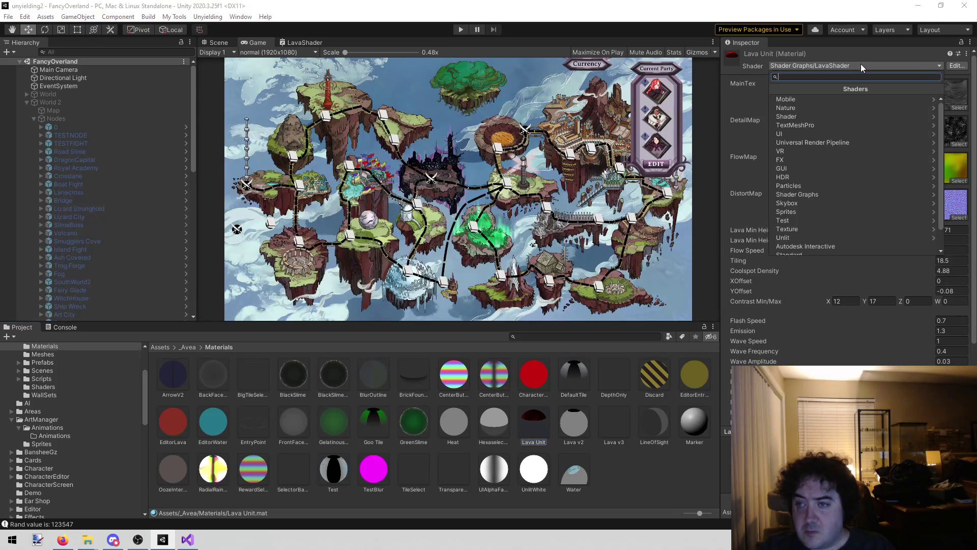
type("lava")
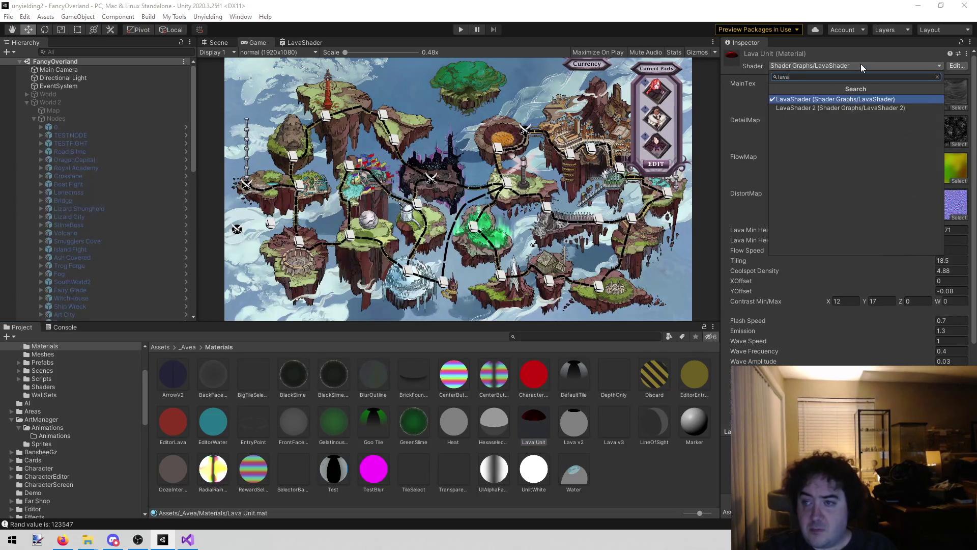
key("Down")
key("Return")
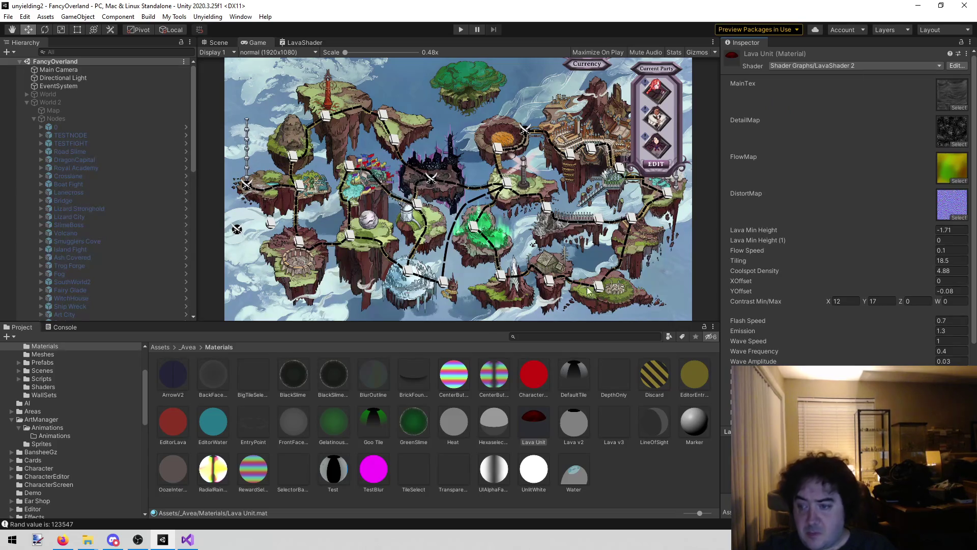
left_click(621, 447)
left_click(533, 417)
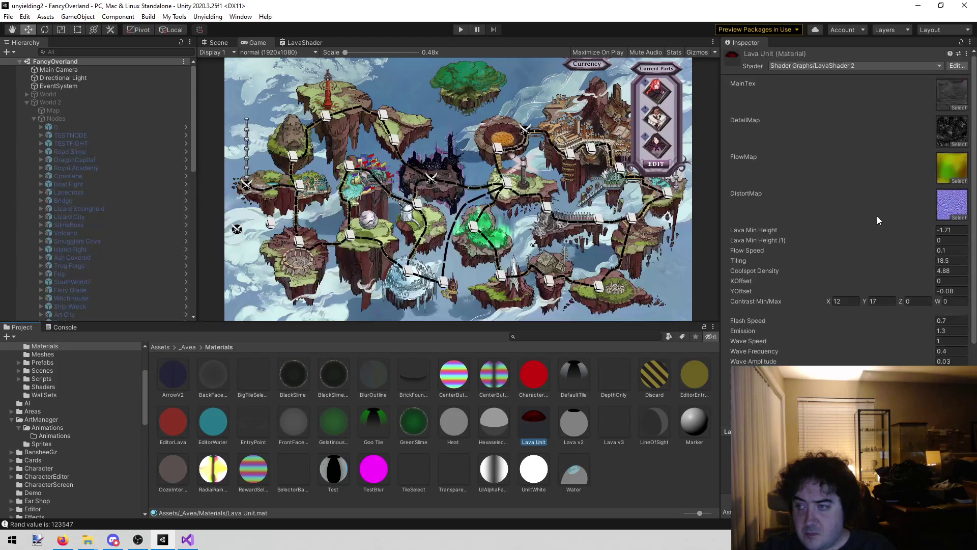
left_click(961, 66)
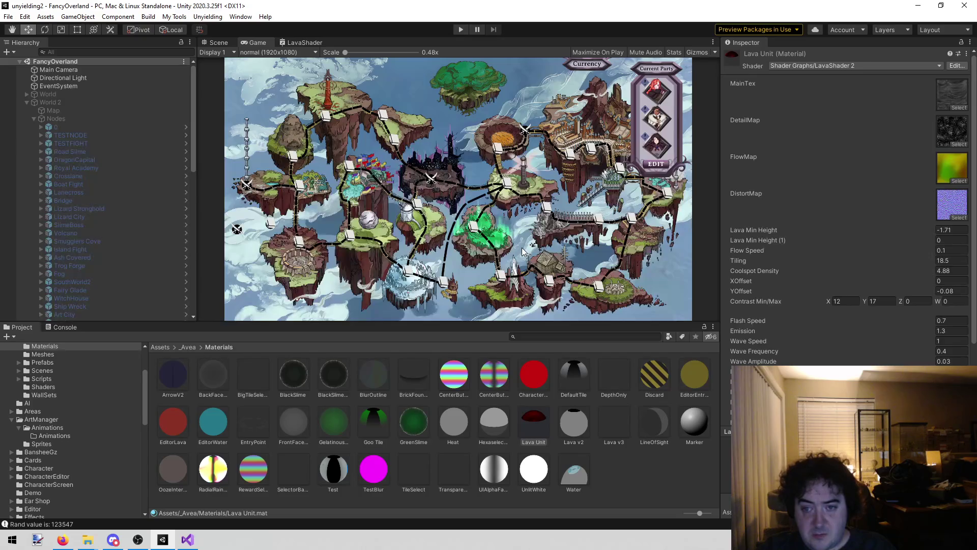
Delete the Normal Vector, Dot Product and GreaterThanSubGraph nodes from LavaShader 2
scroll(533, 255, "up", 2)
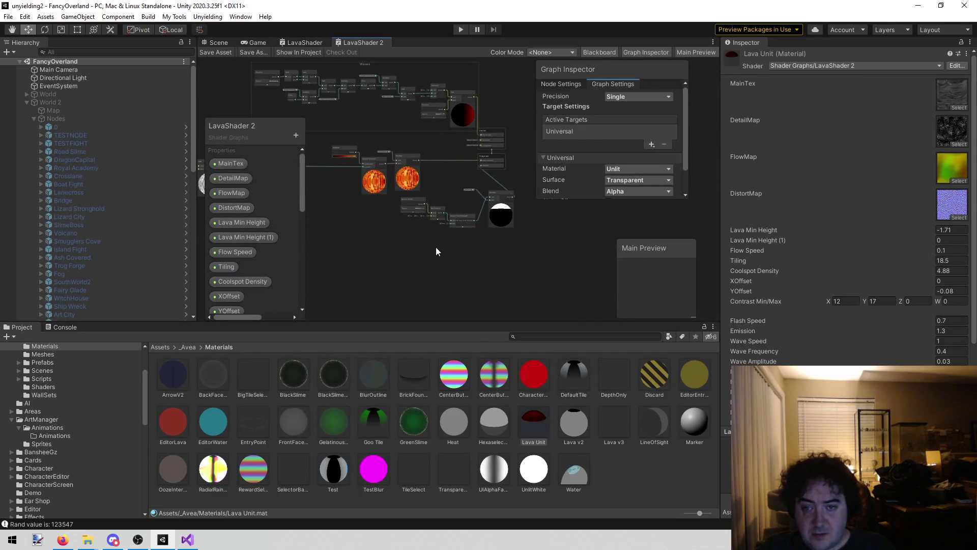
scroll(435, 246, "up", 1)
scroll(445, 218, "up", 1)
scroll(463, 161, "up", 1)
scroll(448, 173, "down", 1)
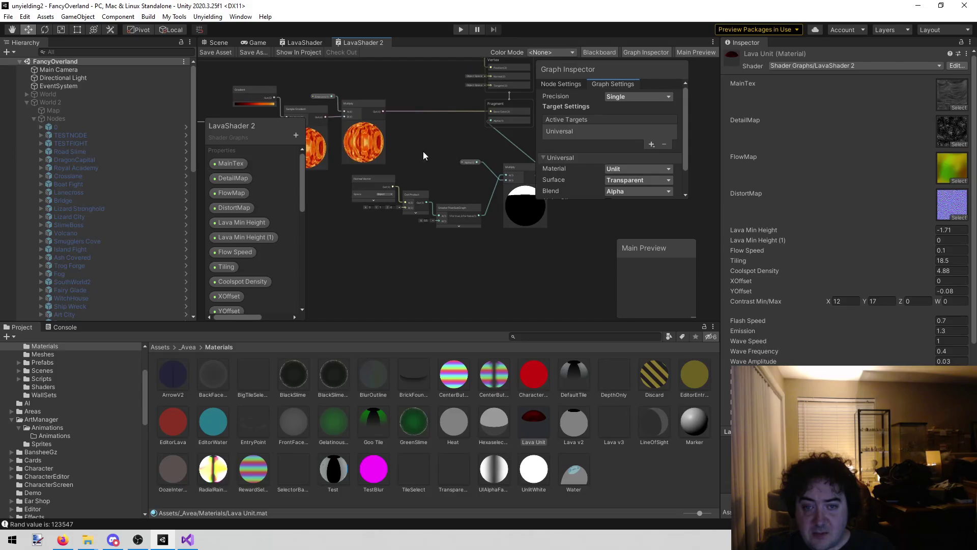
left_click(378, 179)
mouse_move(463, 180)
left_mouse_down()
mouse_move(395, 228)
mouse_move(366, 234)
mouse_move(390, 216)
mouse_move(380, 233)
left_mouse_up()
key("Delete")
Delete the Alpha and Multiply nodes and save the LavaShader 2 graph
mouse_move(498, 169)
left_mouse_down()
mouse_move(426, 212)
mouse_move(371, 261)
left_mouse_up()
key("Delete")
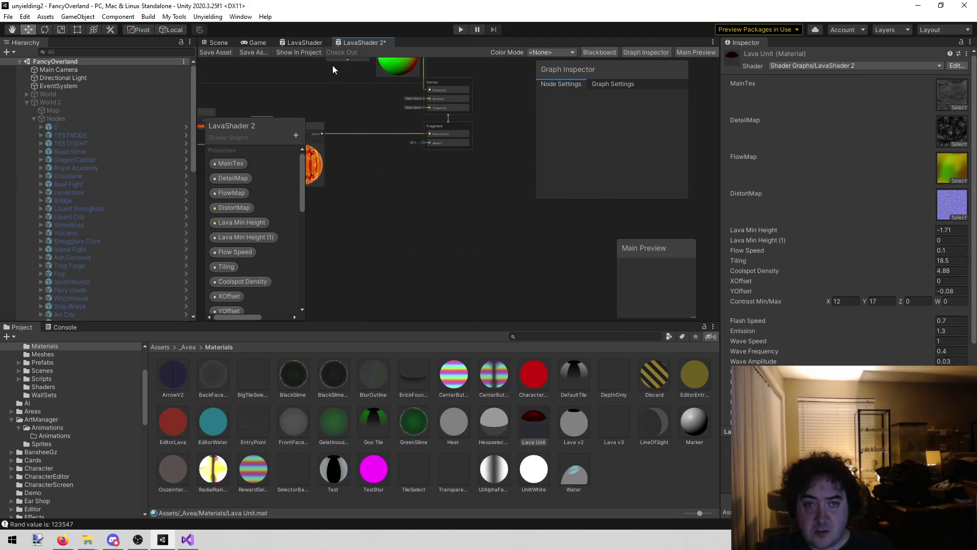
left_click(219, 51)
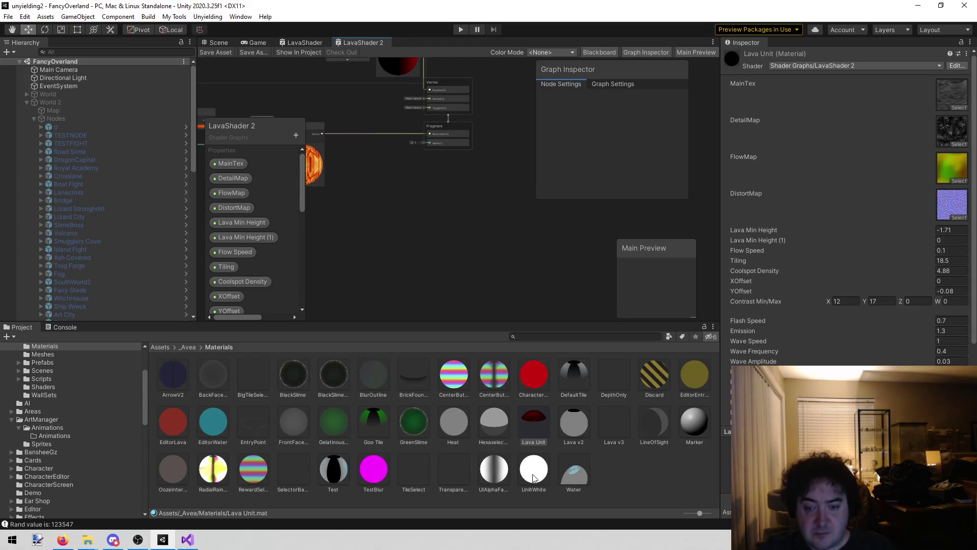
left_click(525, 416)
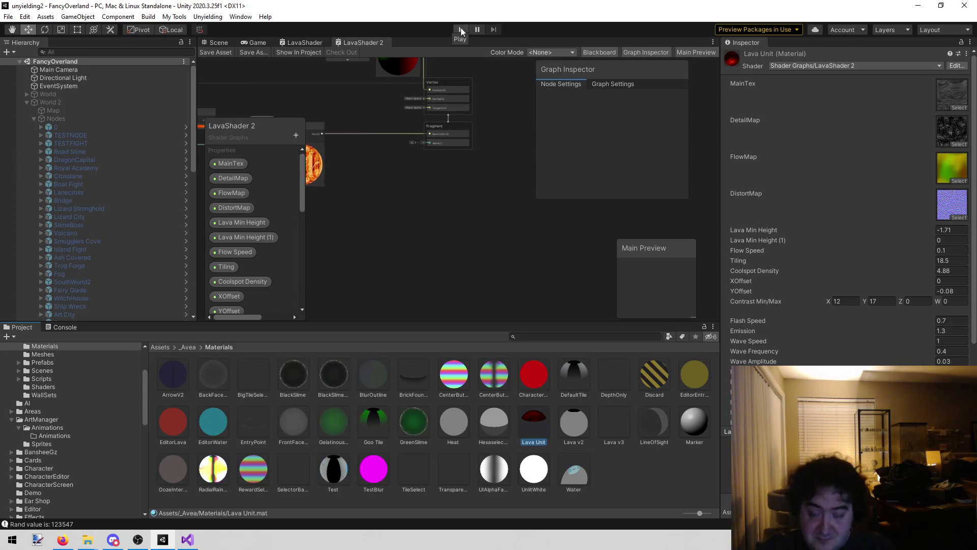
Duplicate the Lava Unit material into Lava Unit 1 and start Play mode
left_click(668, 494)
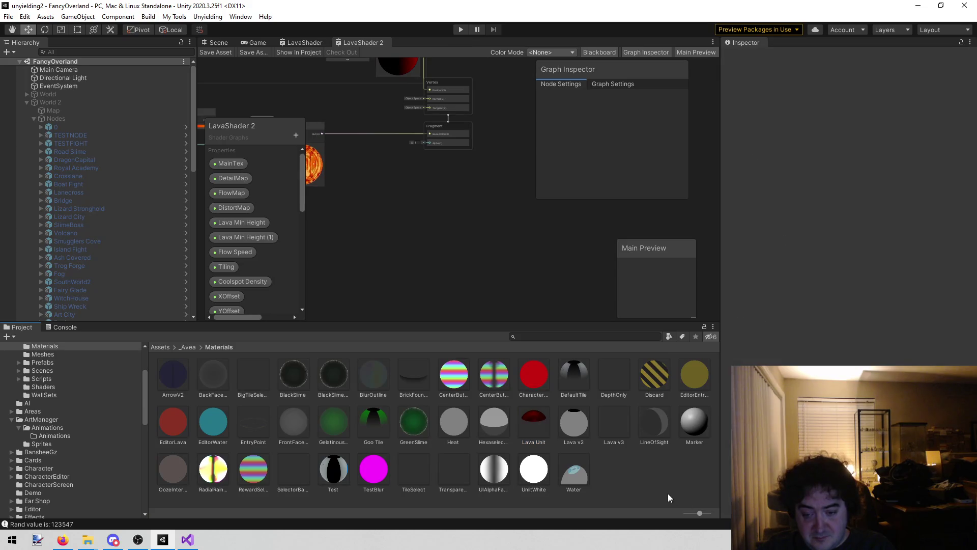
left_click(541, 426)
key("ctrl+d")
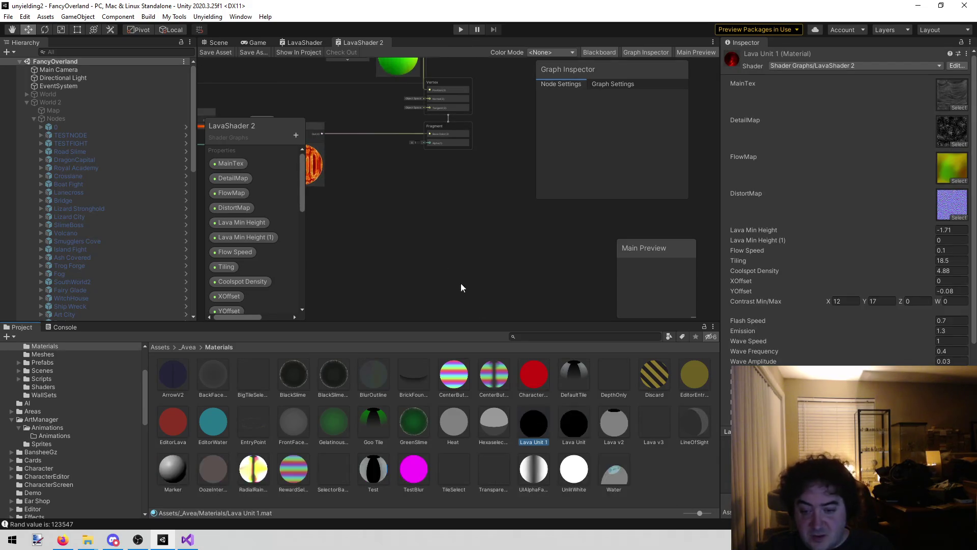
left_click(410, 81)
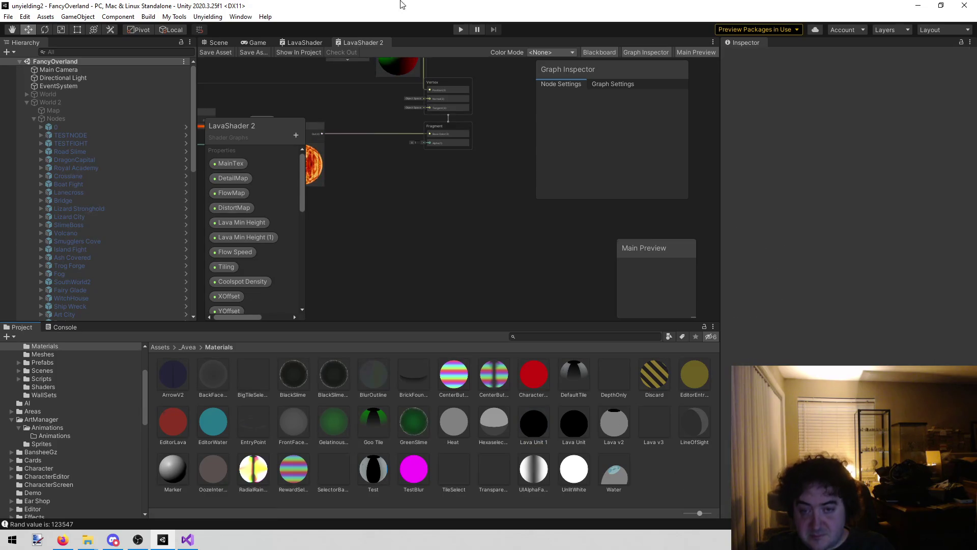
left_click(460, 29)
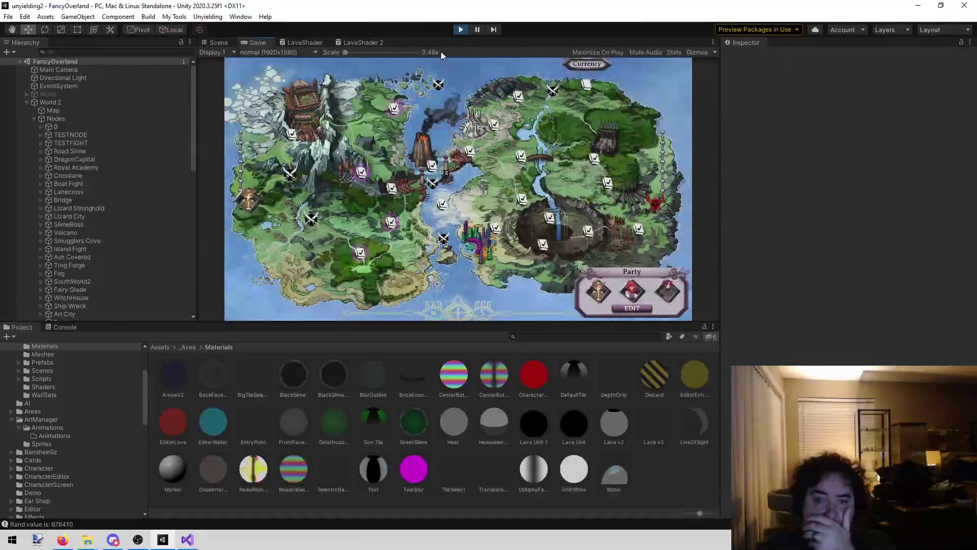
Start the Shade fight, then close both LavaShader graph tabs discarding changes, showing the Scene view
left_click(589, 86)
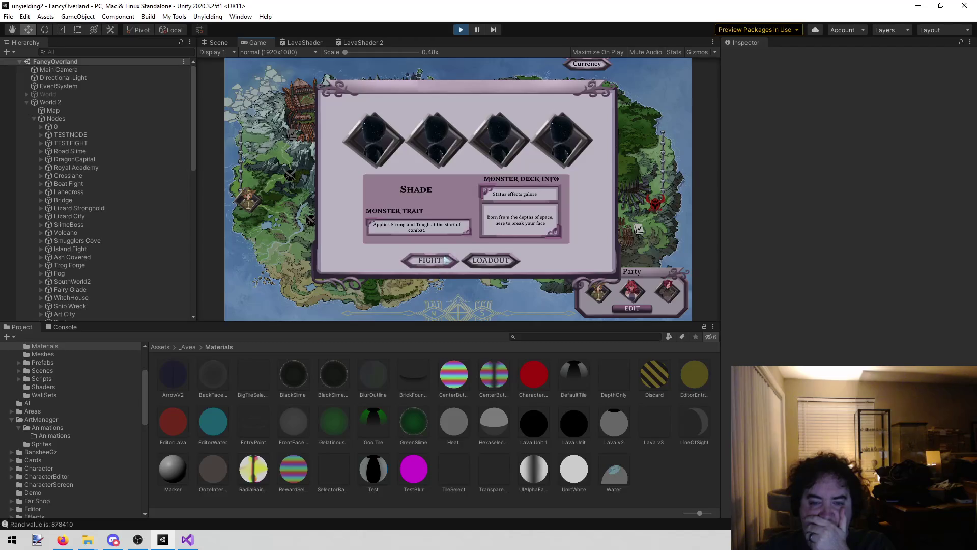
left_click(443, 265)
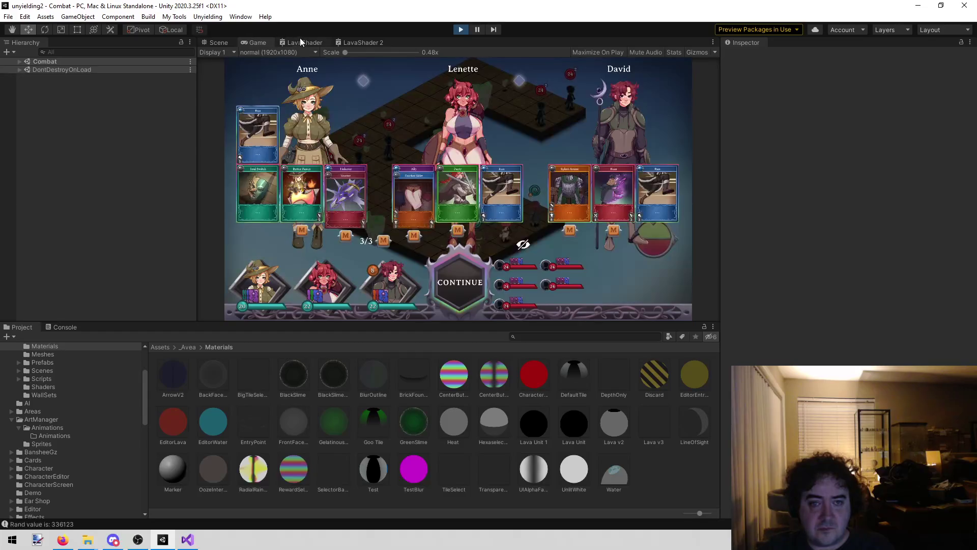
middle_click(300, 38)
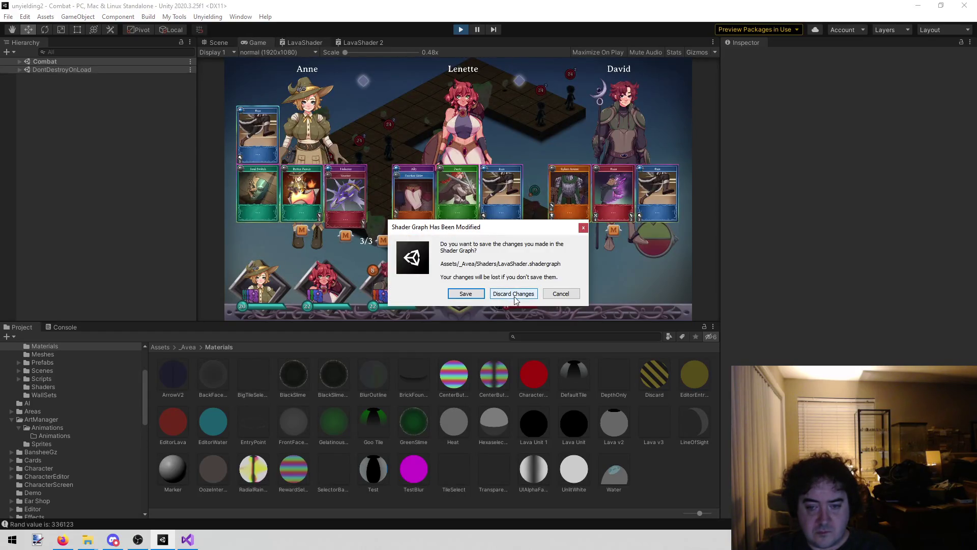
left_click(515, 294)
middle_click(304, 39)
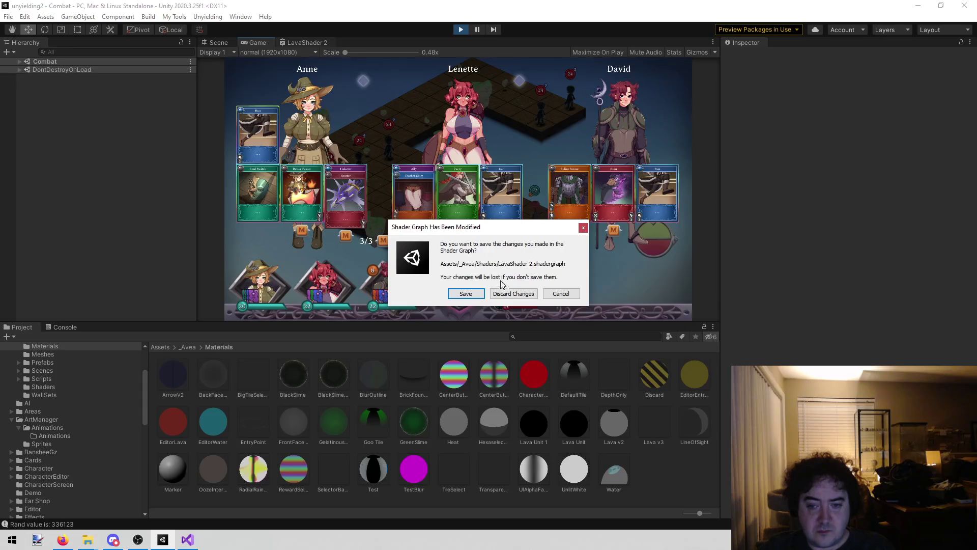
left_click(501, 301)
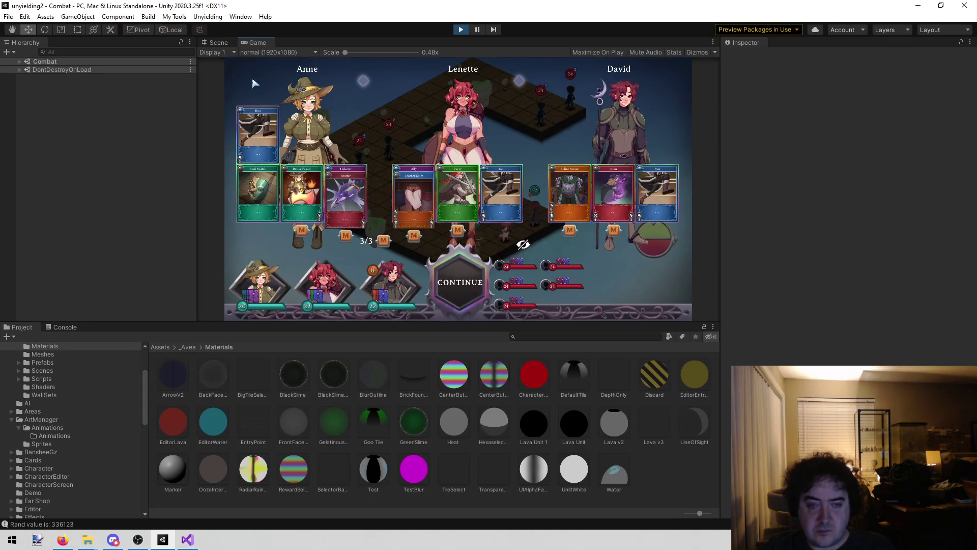
left_click(213, 42)
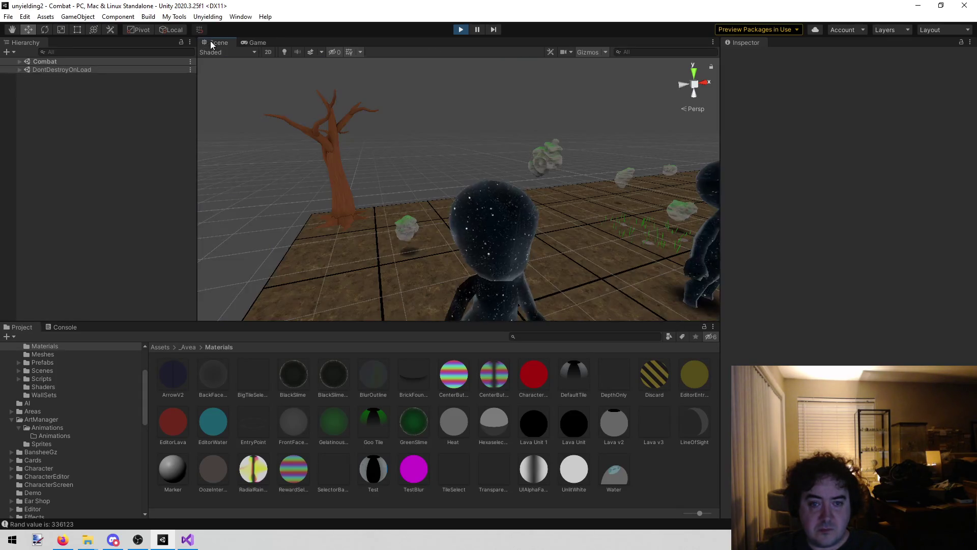
Assign Lava Unit 1 to the Shade's Mesh Renderer so it renders red, then select that material
left_click(525, 230)
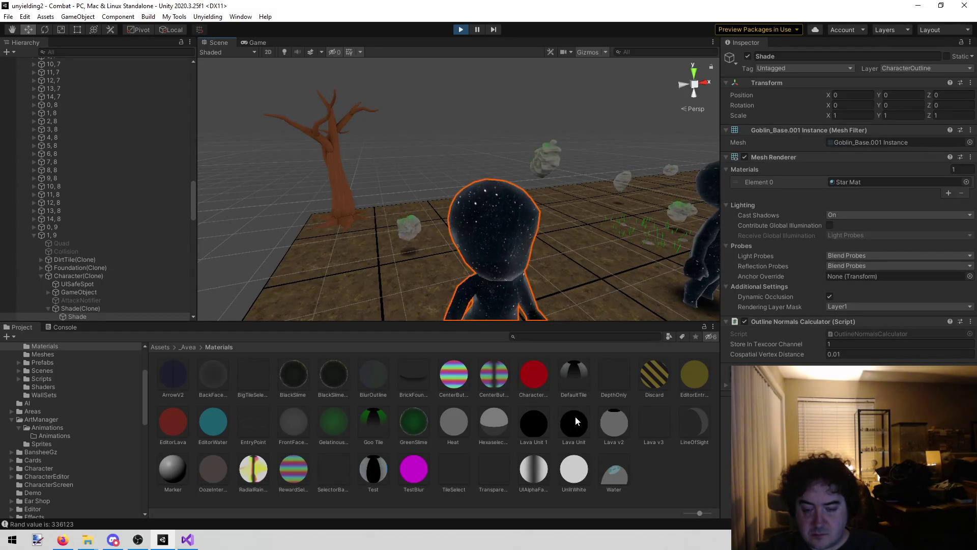
mouse_move(545, 415)
left_mouse_down()
mouse_move(888, 198)
mouse_move(883, 179)
left_mouse_up()
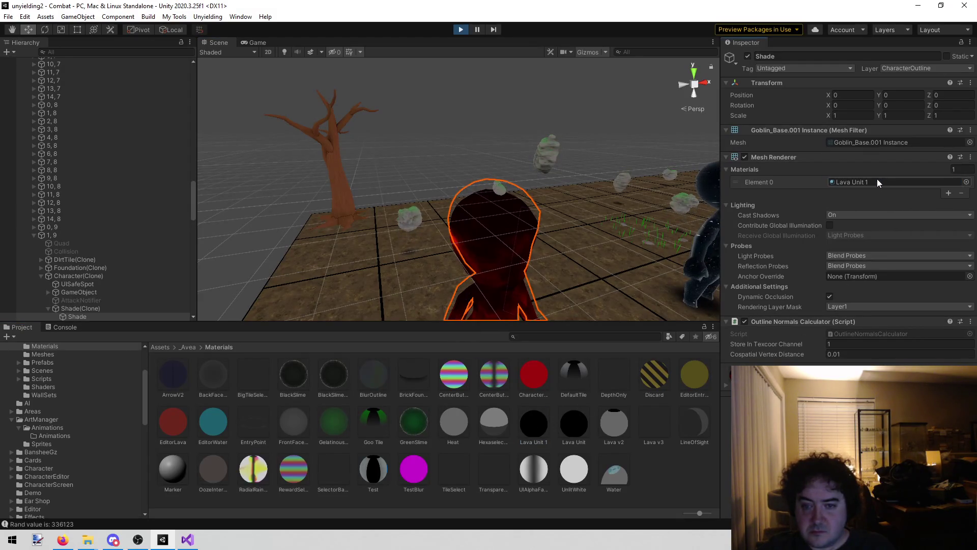
left_click(484, 131)
mouse_move(441, 111)
left_mouse_down()
mouse_move(510, 116)
mouse_move(453, 274)
left_mouse_up()
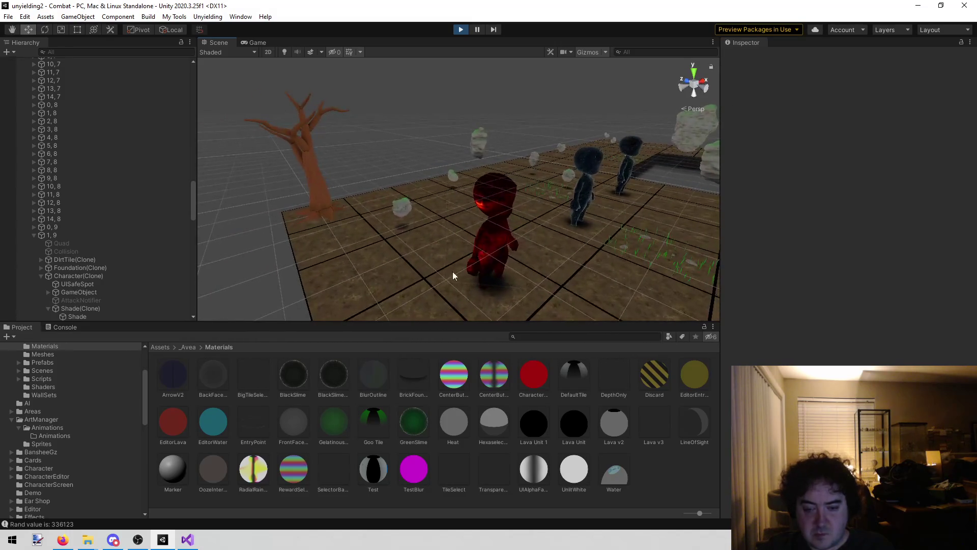
left_click(526, 430)
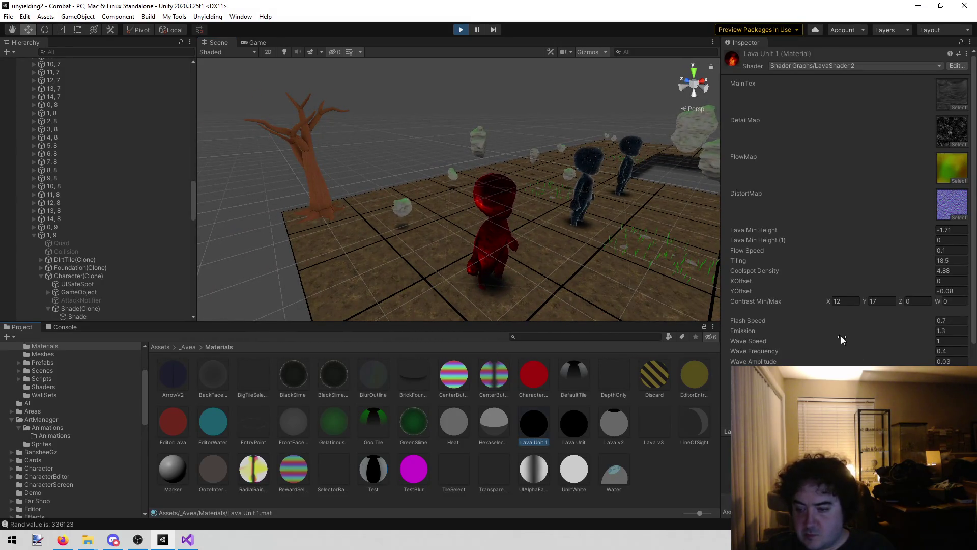
Scrub Lava Unit 1's Wave Frequency down to -26.96 and view the red Shade in Game view
scroll(909, 310, "down", 3)
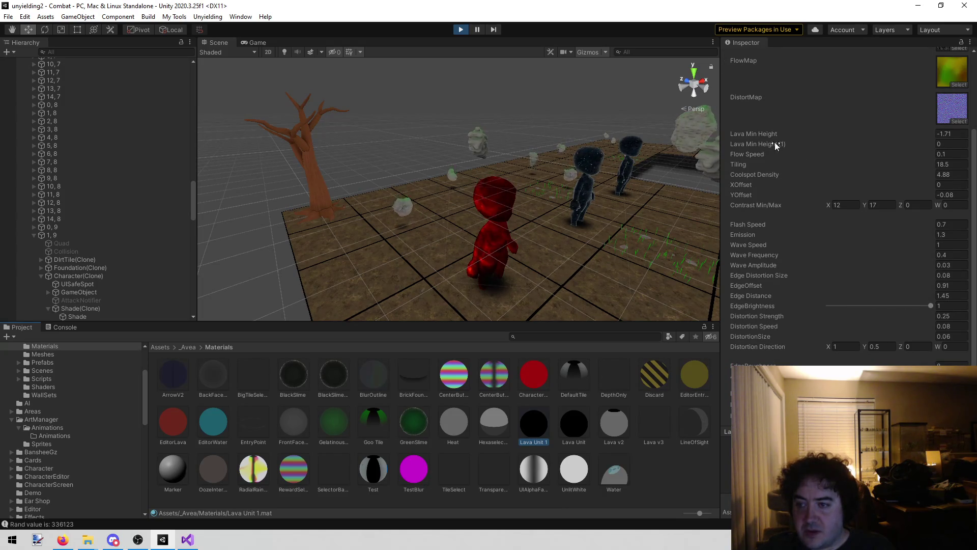
left_click(768, 266)
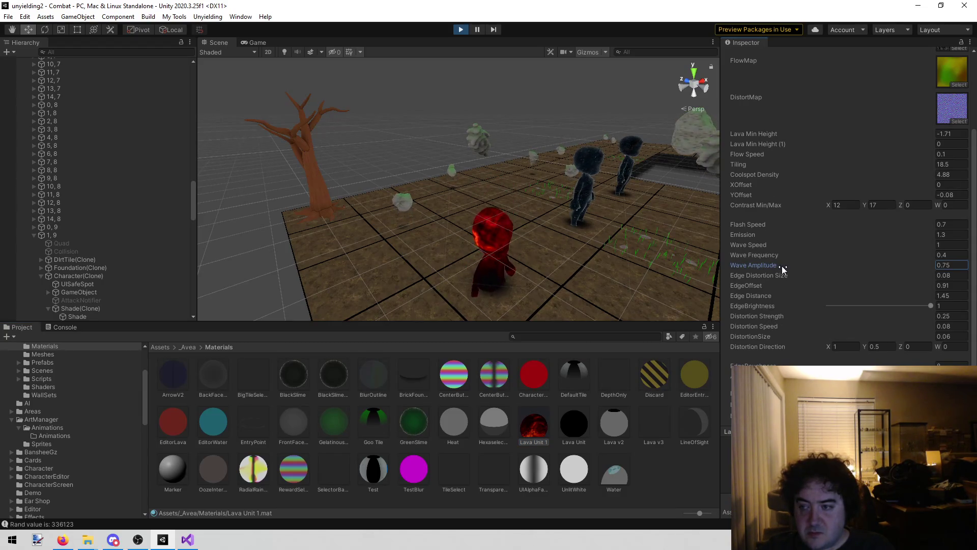
left_click_drag(772, 256, 306, 231)
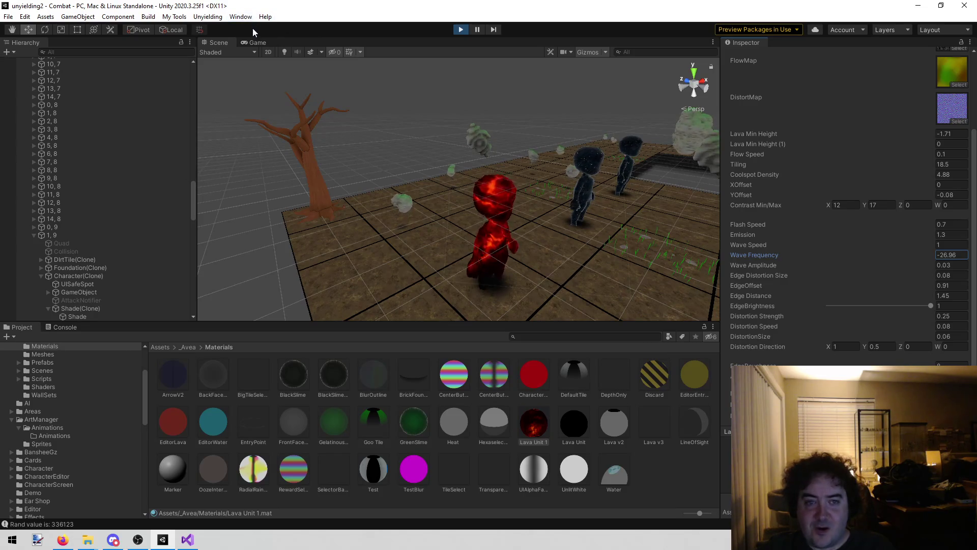
left_click(253, 42)
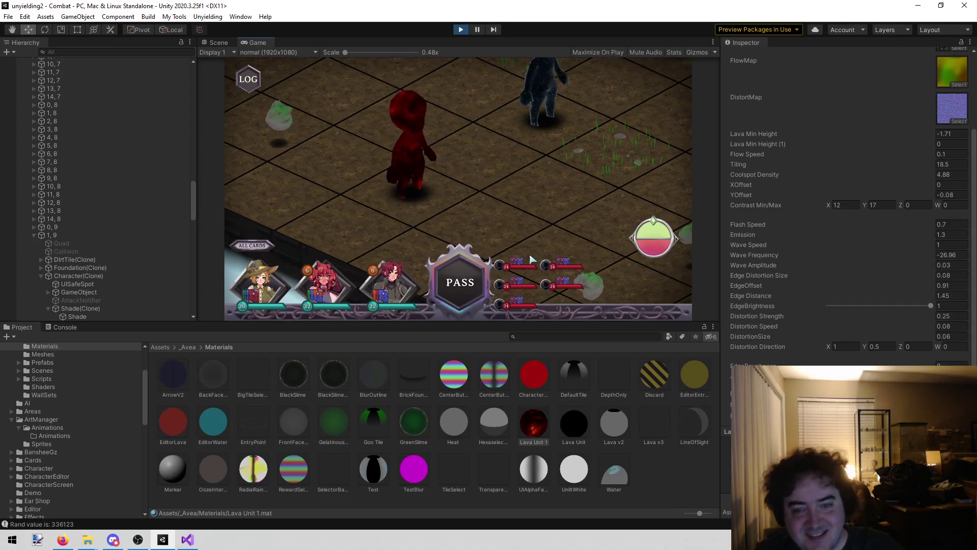
Rotate the game camera, undo Wave Frequency to 0.4, then set it to -2.16
key("e")
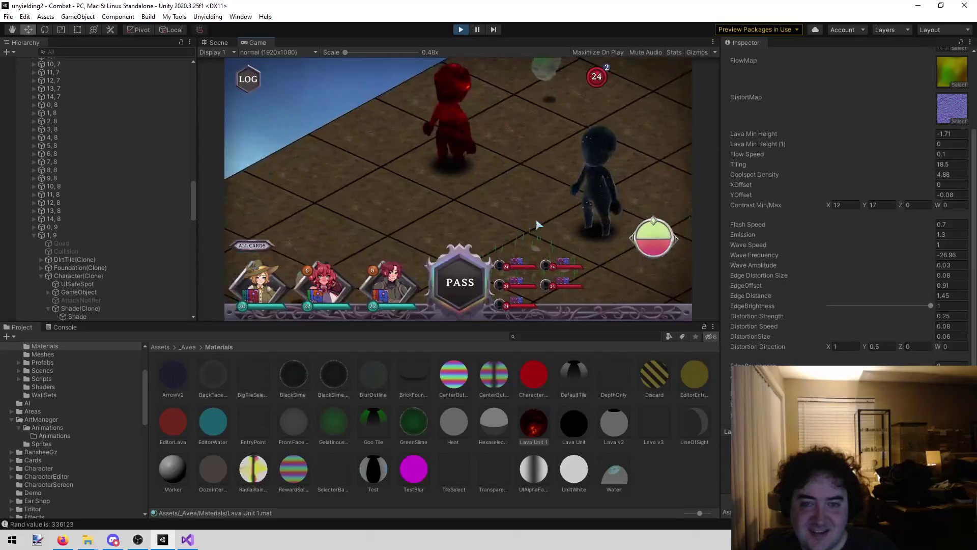
key("e")
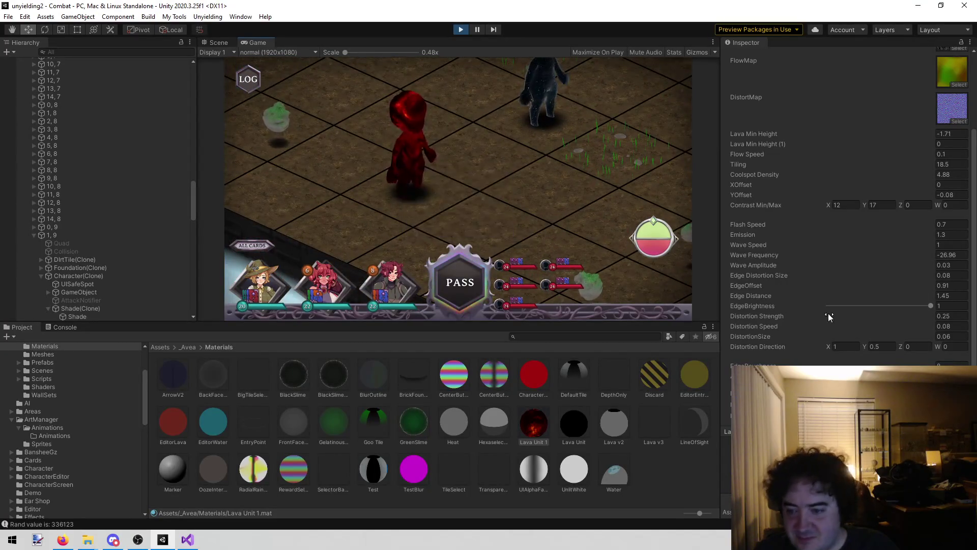
key("ctrl+z")
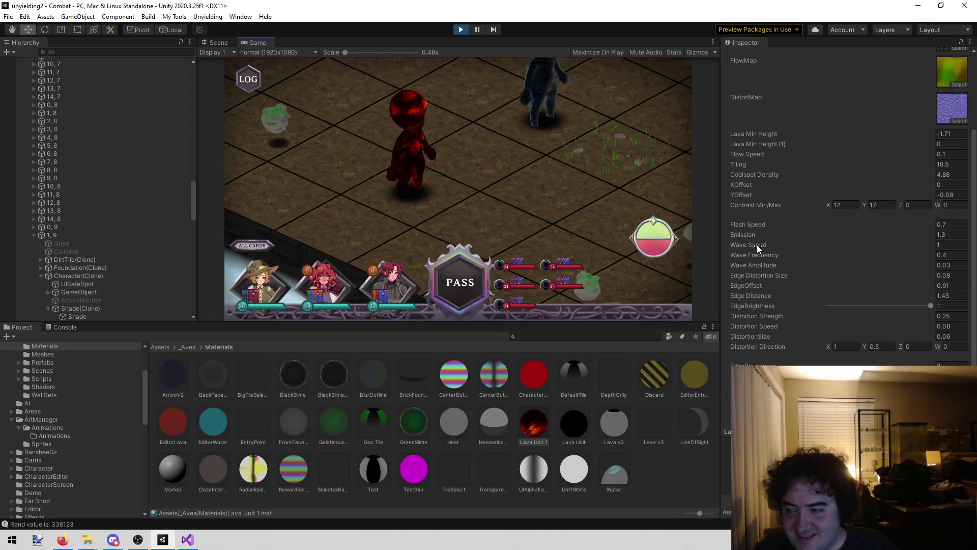
mouse_move(760, 256)
left_mouse_down()
mouse_move(716, 252)
mouse_move(886, 251)
mouse_move(89, 257)
left_mouse_up()
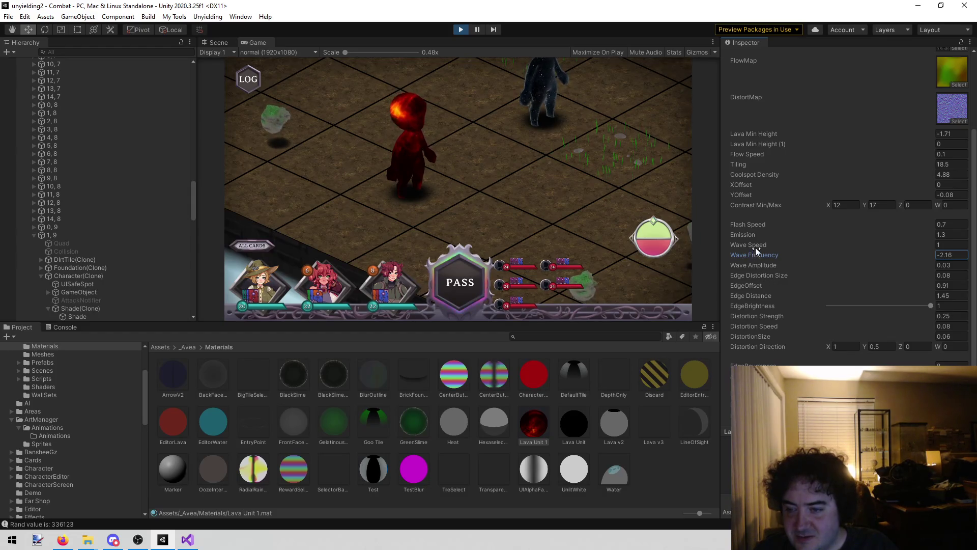
Try new Wave Speed and EdgeBrightness values, restoring them to 1, and set Flow Speed to 0.7
mouse_move(754, 245)
left_mouse_down()
mouse_move(856, 241)
mouse_move(832, 241)
left_mouse_up()
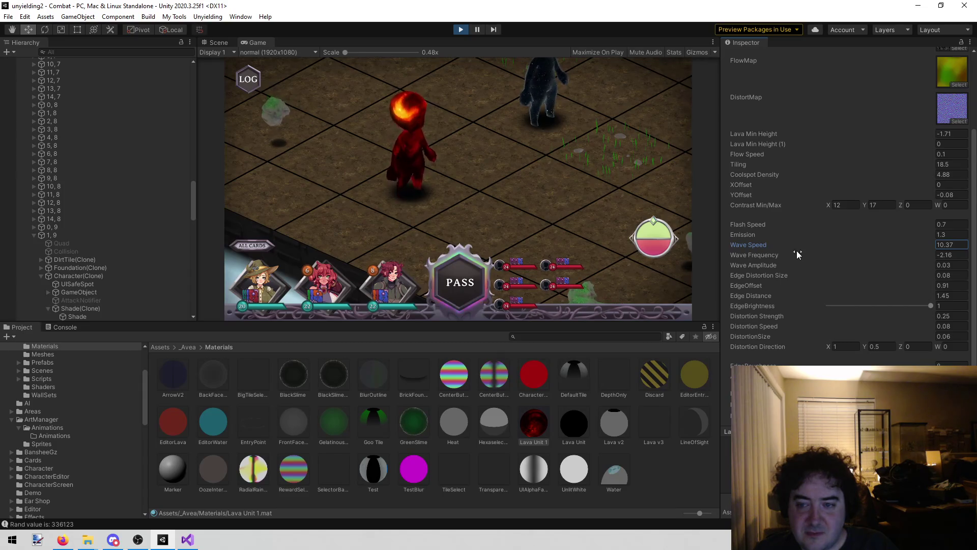
left_click_drag(764, 252, 832, 254)
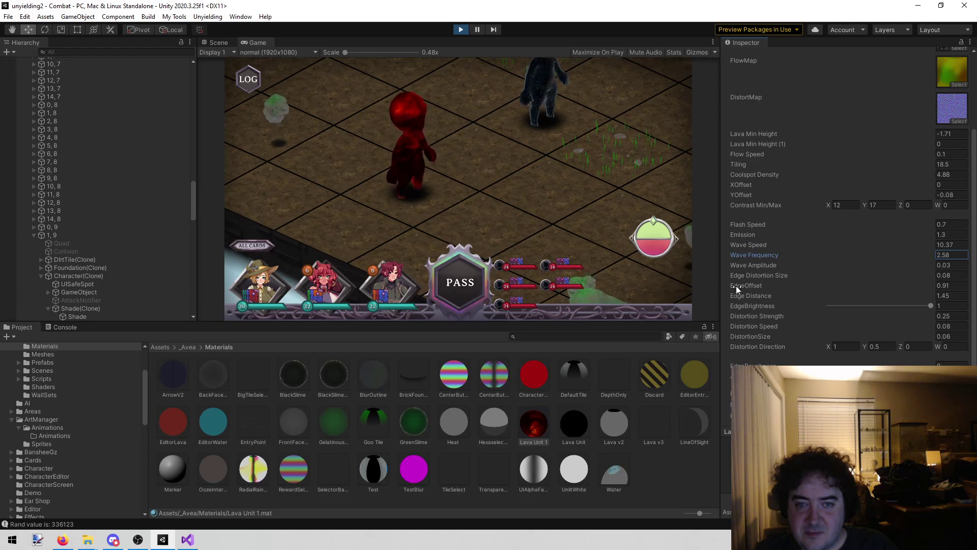
key("ctrl+z")
key("ctrl+z")
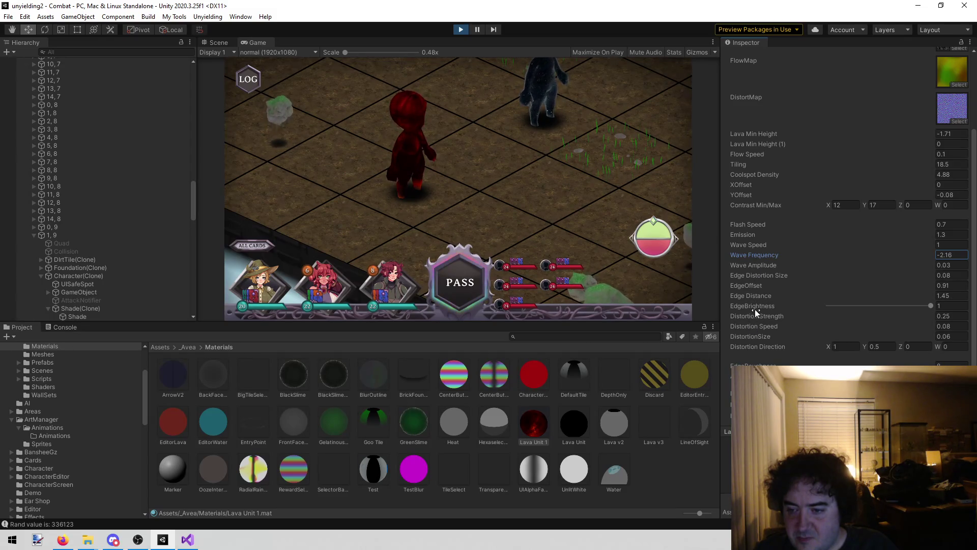
left_click_drag(753, 305, 718, 299)
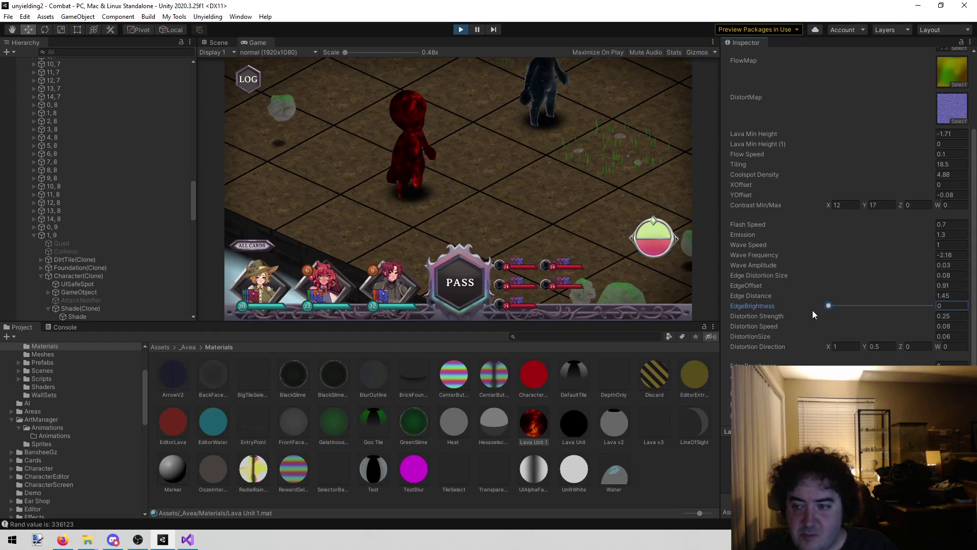
left_click_drag(848, 308, 948, 306)
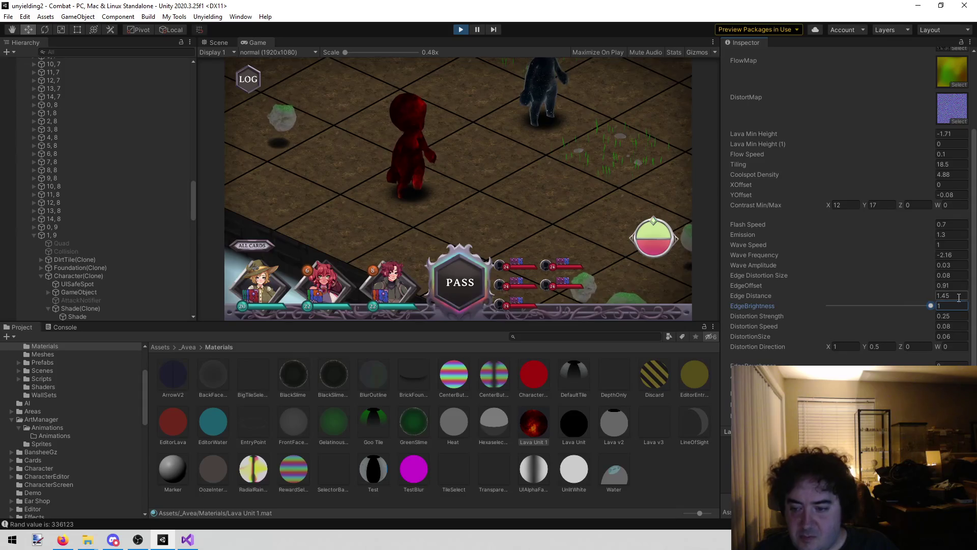
key("Escape")
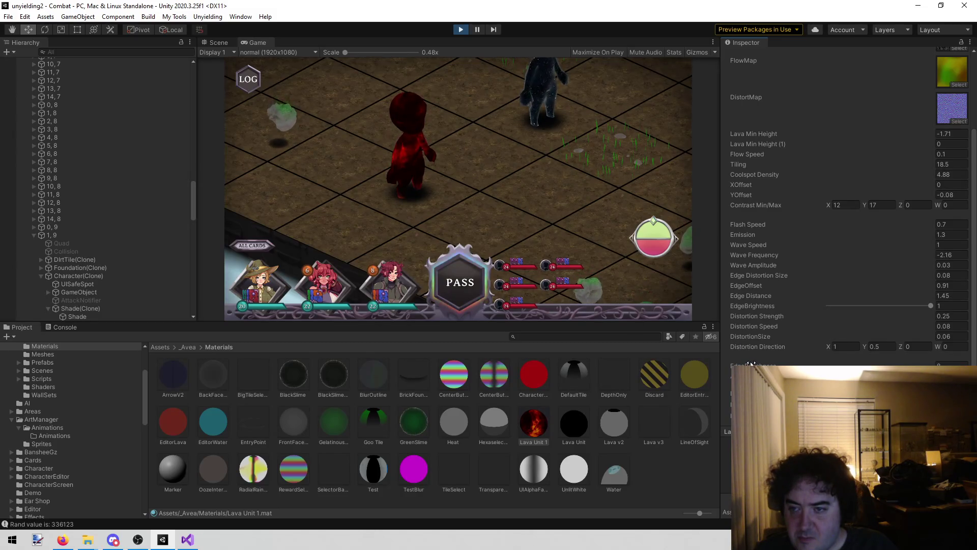
left_click(907, 154)
left_click_drag(908, 154, 911, 157)
type("0.7")
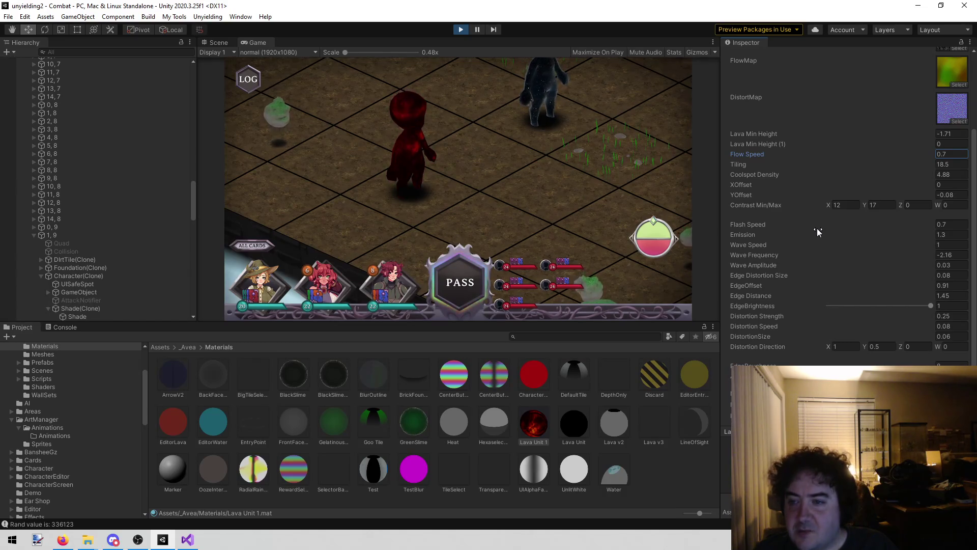
Scrub Lava Unit 1's Flow Speed up to about 2, then down through 1.58 to settle it lower
left_click_drag(765, 152, 795, 156)
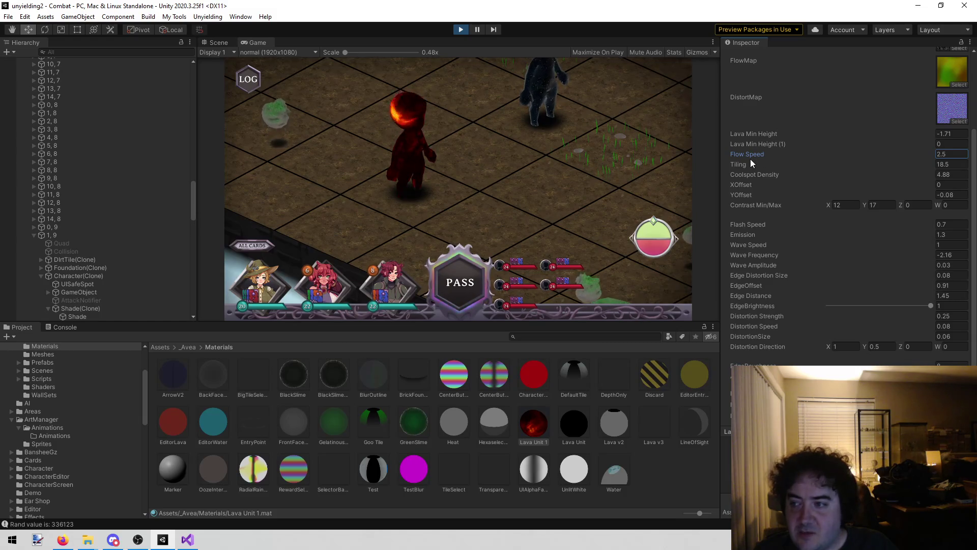
left_click_drag(738, 151, 713, 153)
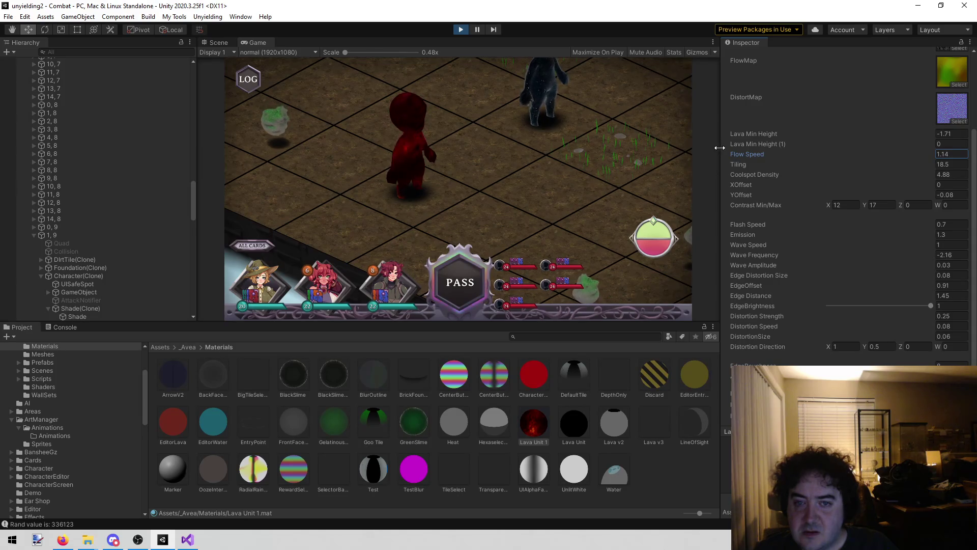
left_click(545, 167)
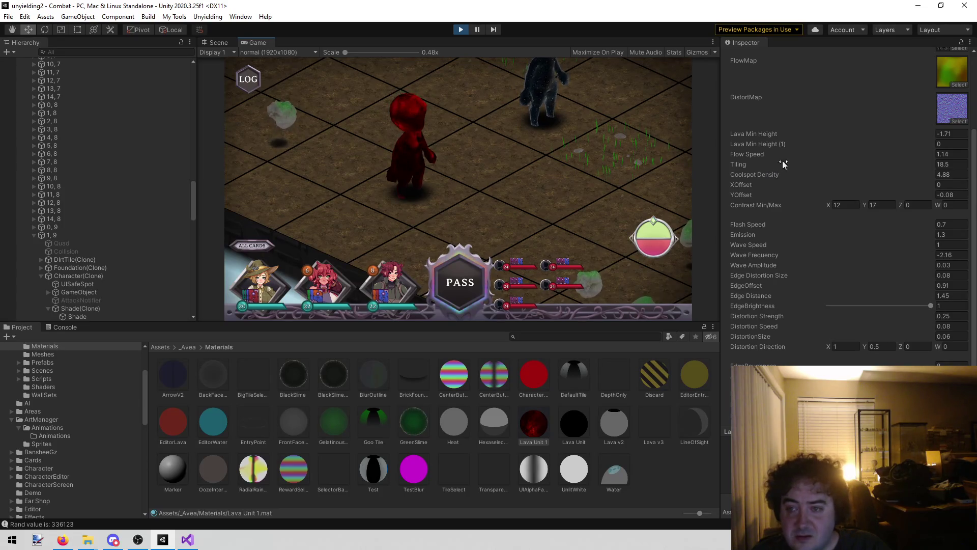
left_click_drag(792, 154, 787, 163)
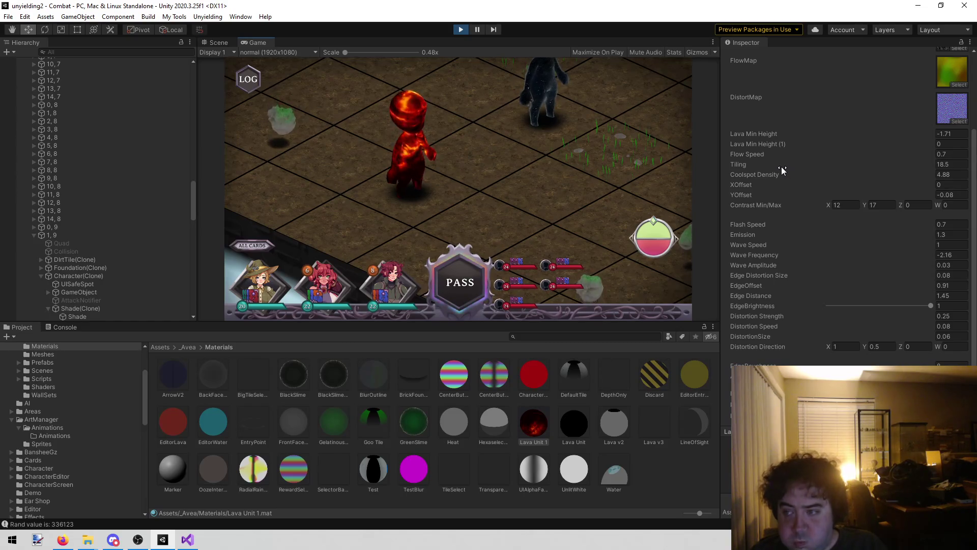
Tune Lava Unit 1's Coolspot Density through 4.88 up to 19.09 while watching the running game
left_click_drag(767, 173, 660, 170)
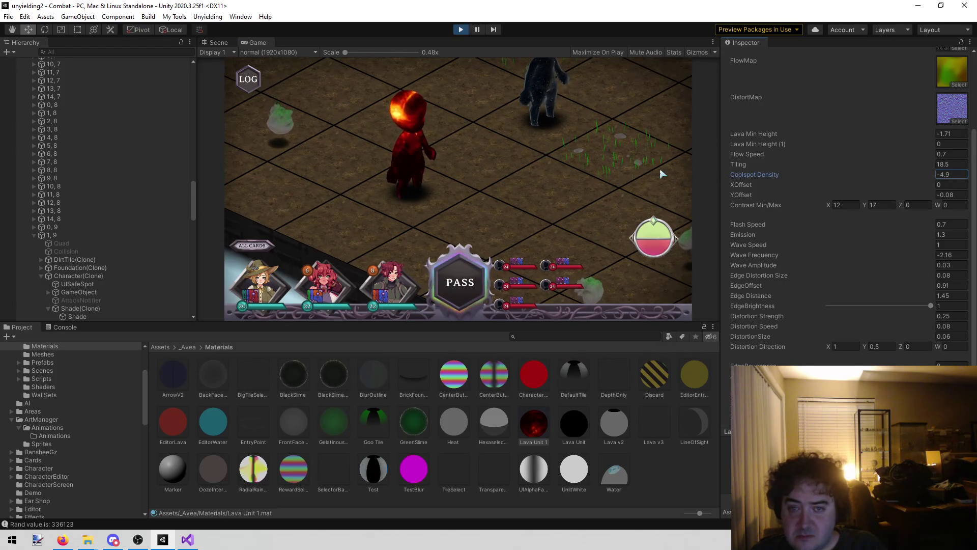
left_click(951, 175)
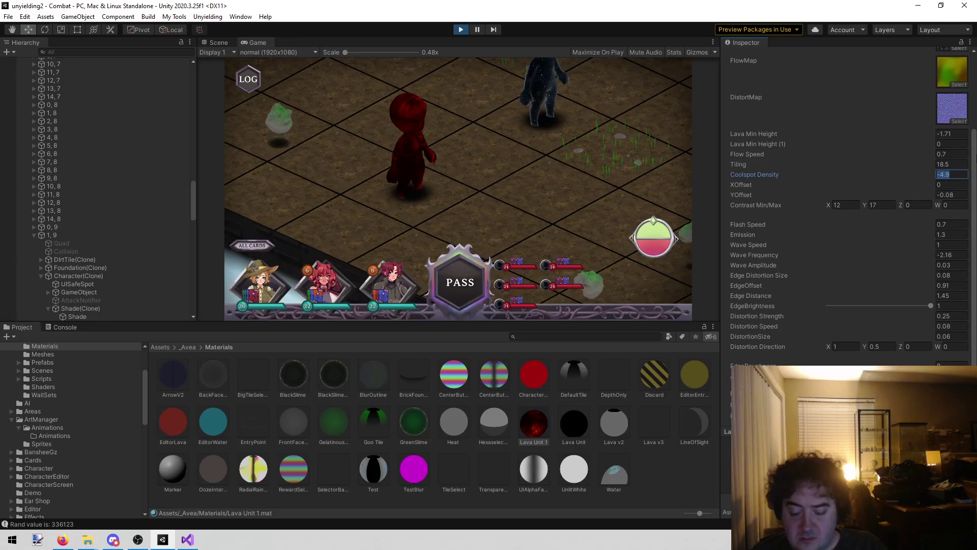
type("0")
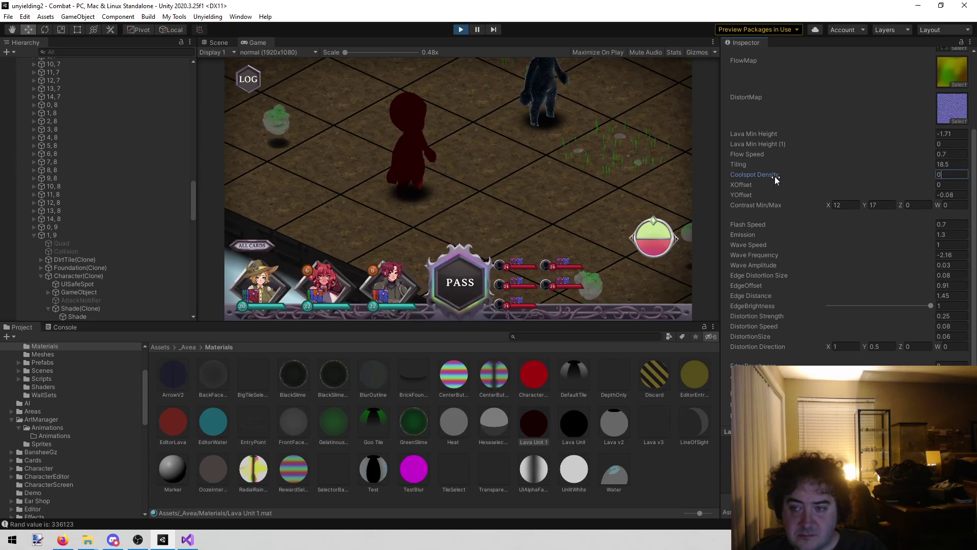
key("BackSpace")
type("4.88")
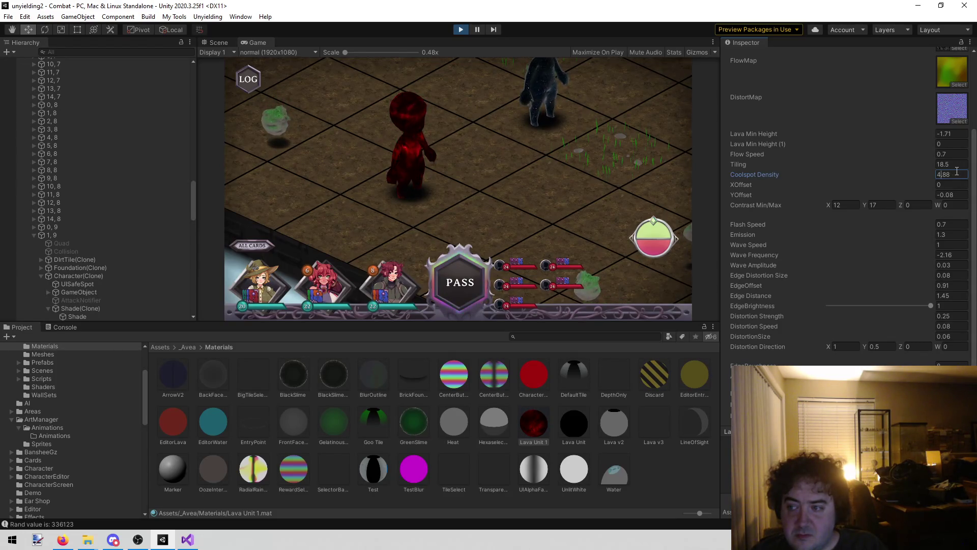
left_click_drag(816, 171, 930, 173)
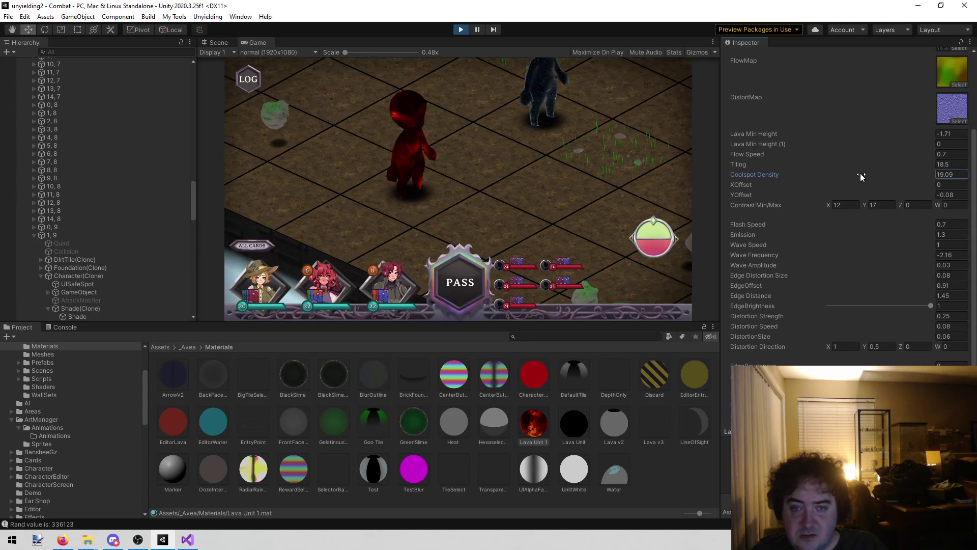
left_click(502, 200)
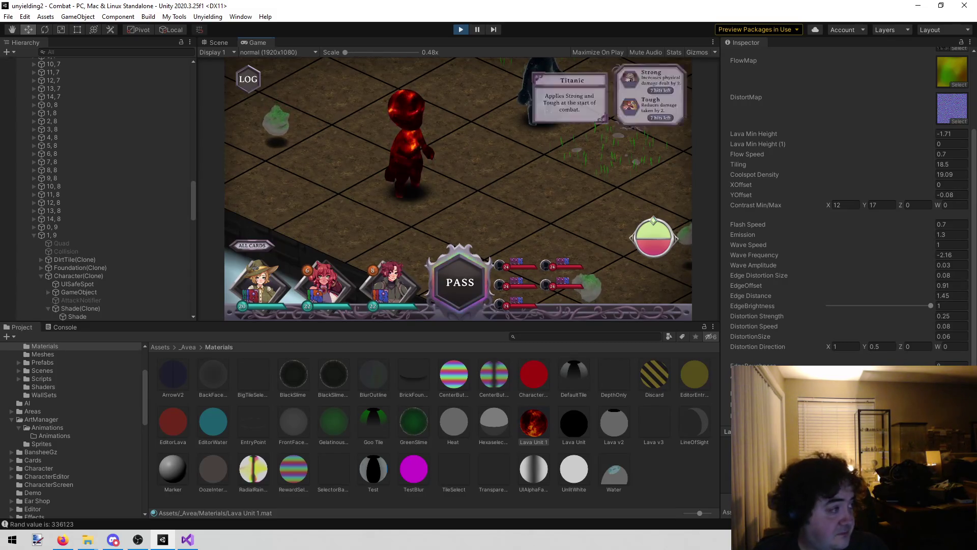
key("alt+Tab")
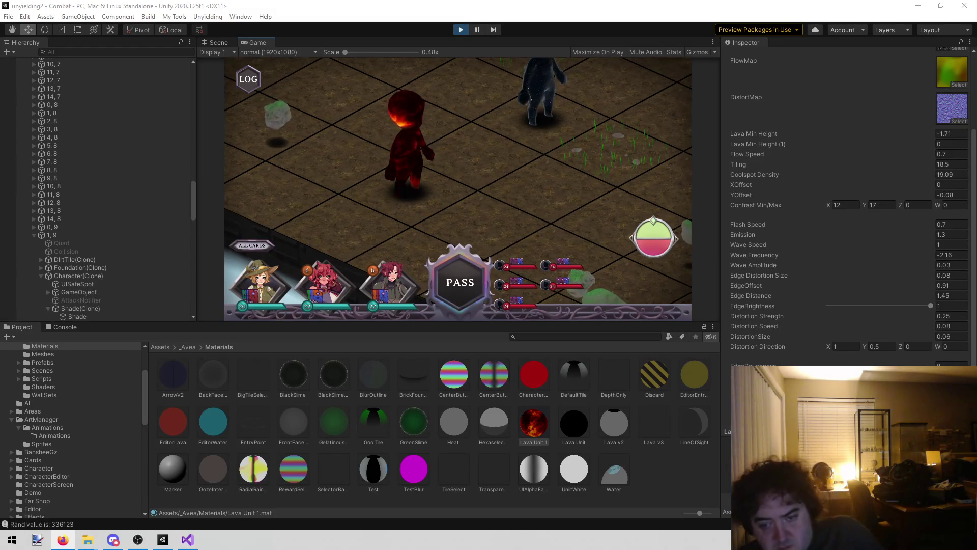
Stop play mode and delete the original Lava Unit material
mouse_move(674, 83)
left_click(460, 29)
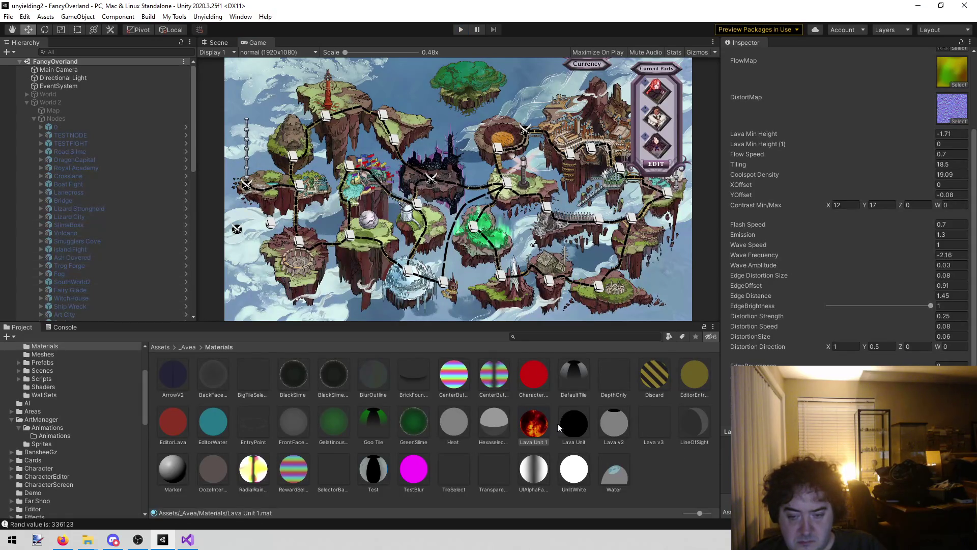
left_click(572, 423)
key("Delete")
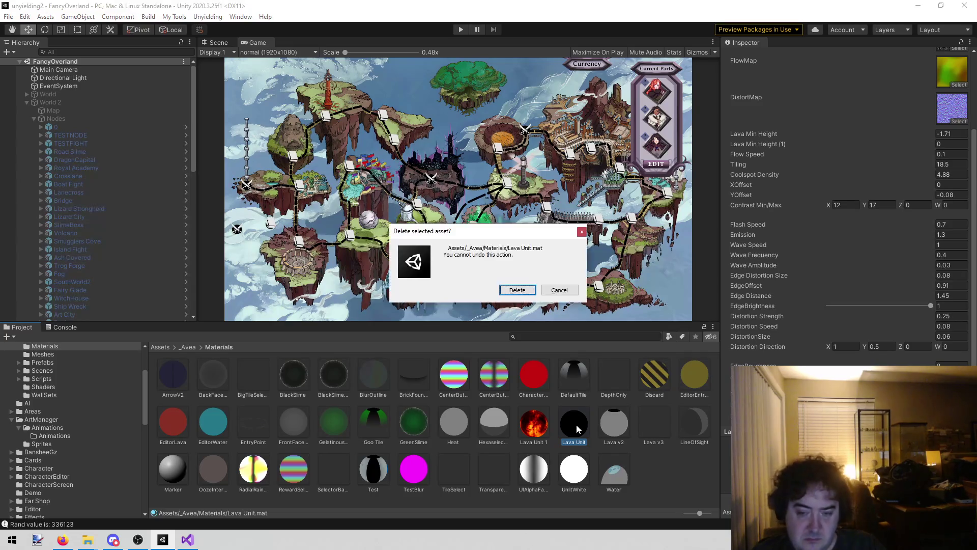
left_click(513, 290)
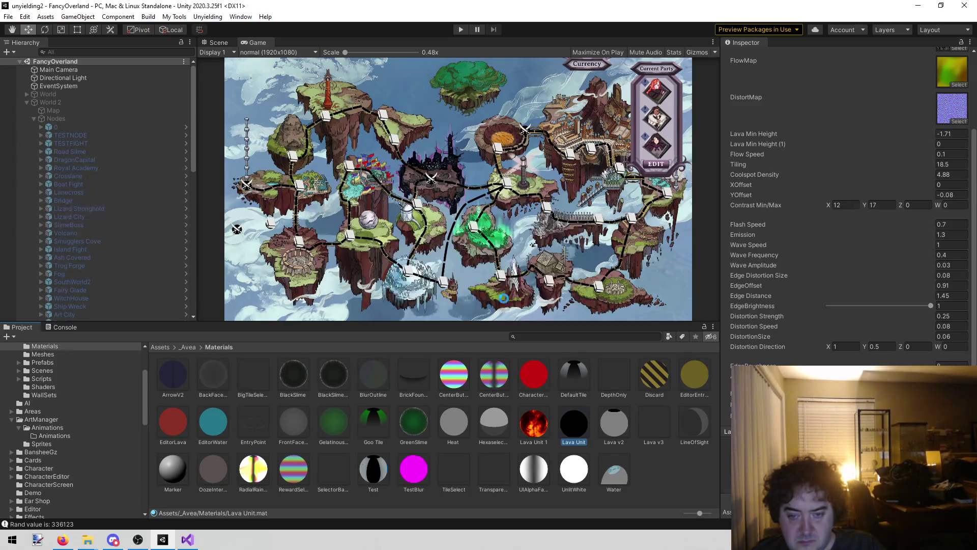
Rename the tuned Lava Unit 1 material to Lava Unit
left_click(539, 441)
left_click(538, 441)
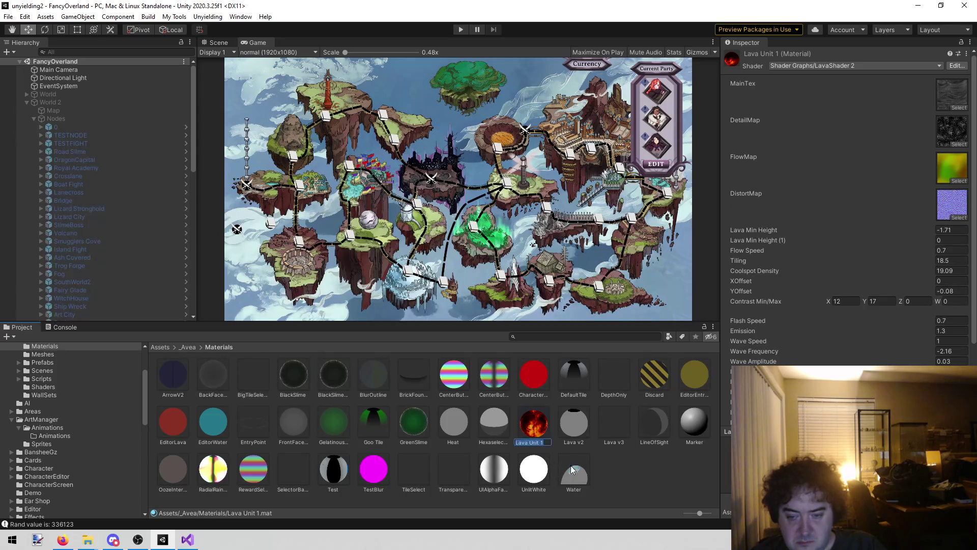
key("BackSpace")
key("BackSpace")
key("Return")
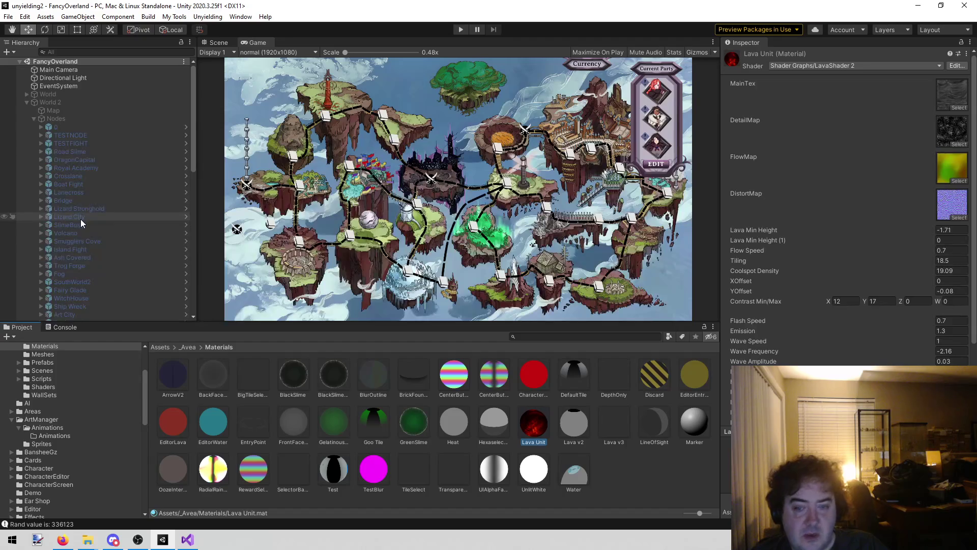
scroll(102, 400, "up", 3)
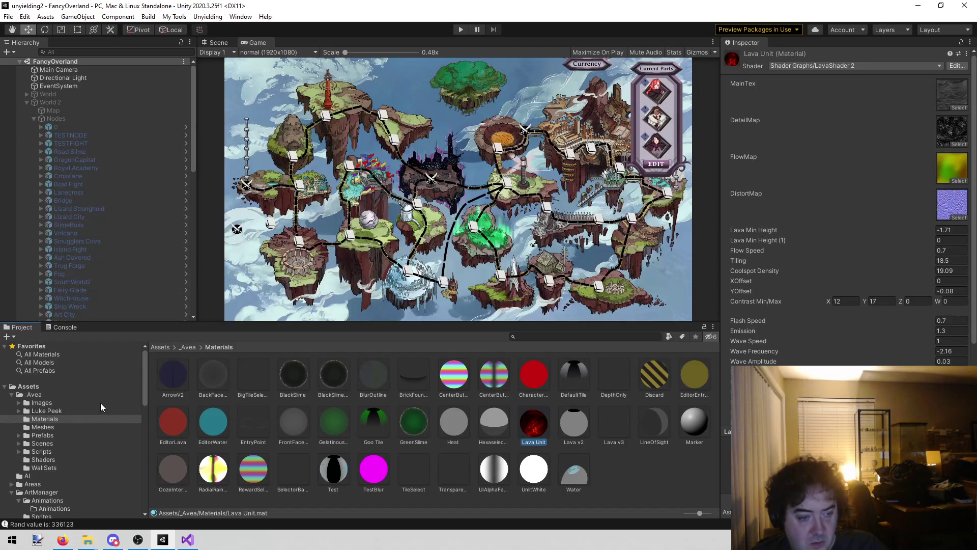
scroll(40, 436, "down", 3)
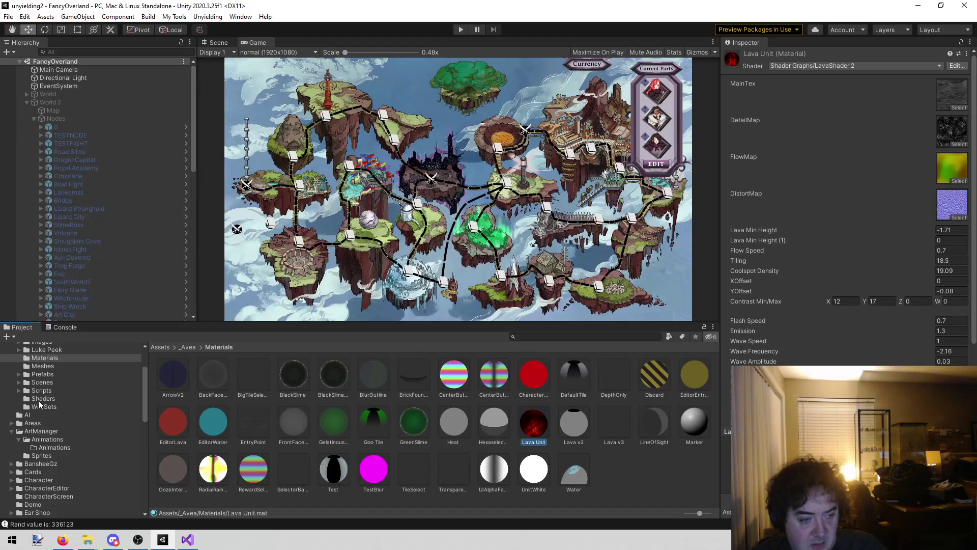
Collapse ArtManager and browse to the Models folder holding Prefabs, Raw and ModelConf
scroll(39, 403, "up", 2)
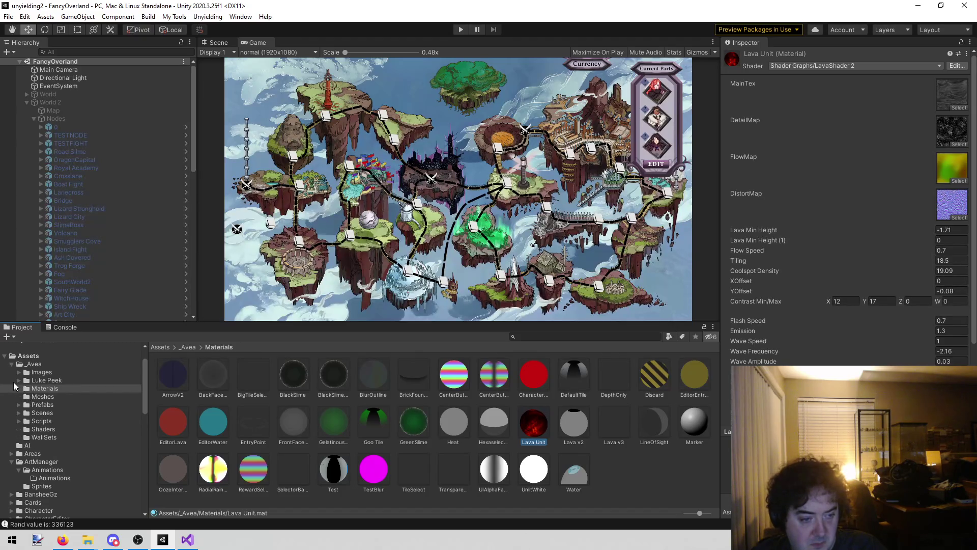
scroll(16, 387, "down", 3)
left_click(11, 401)
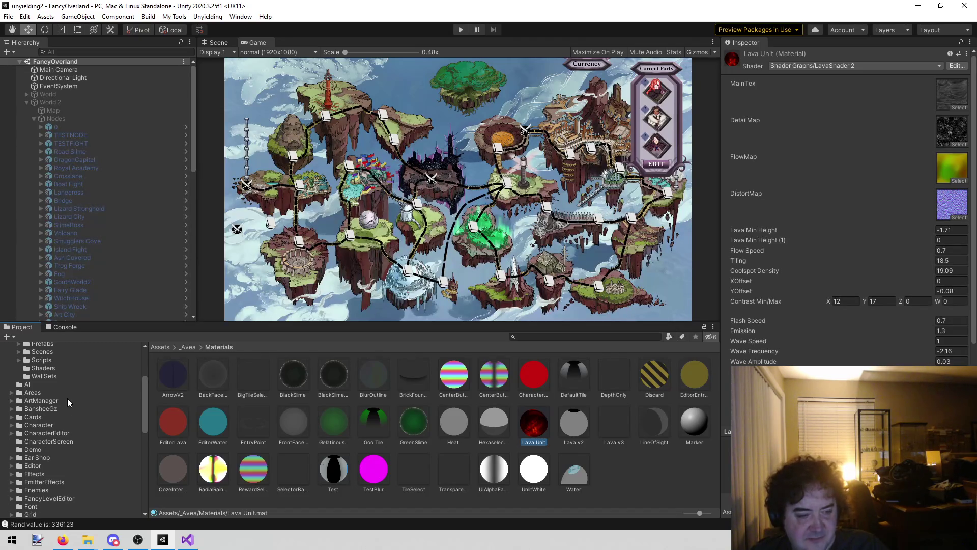
scroll(68, 399, "down", 3)
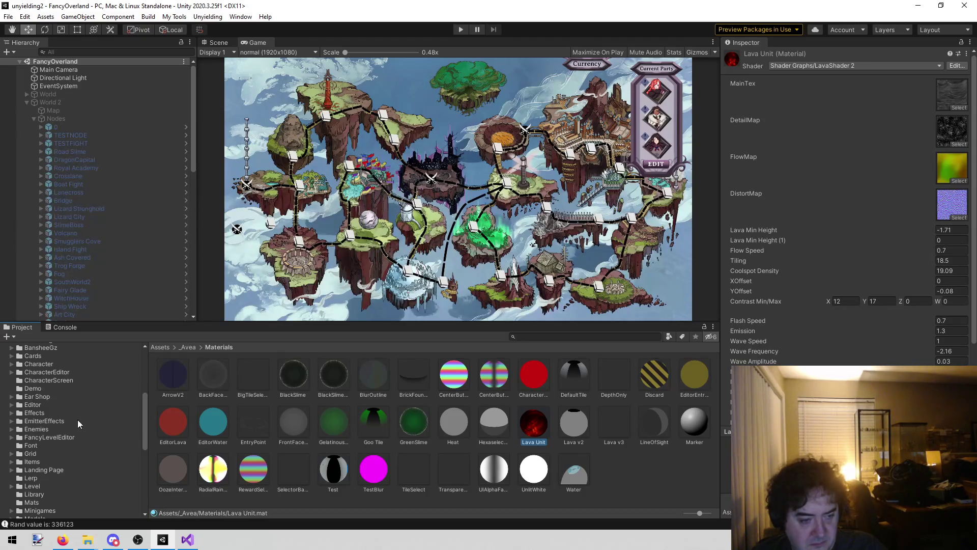
left_click(63, 429)
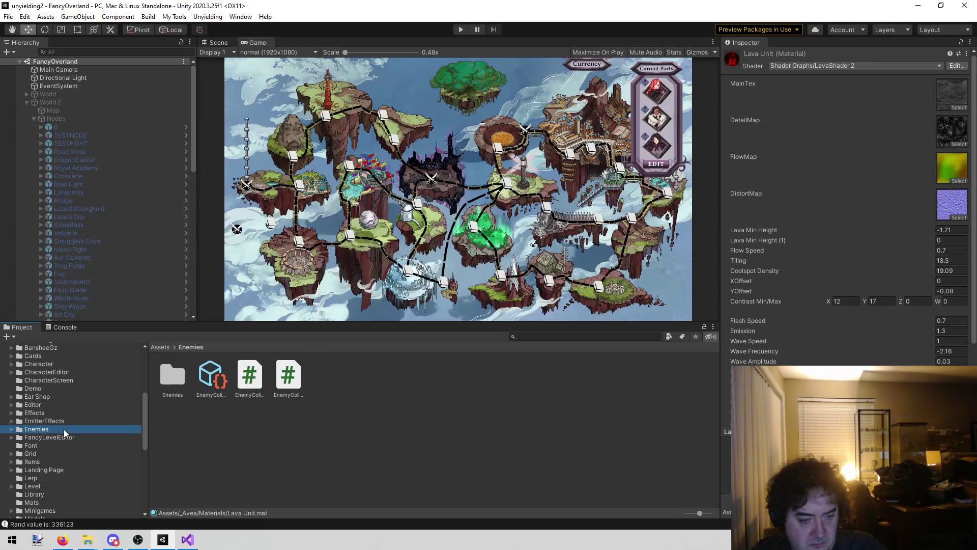
scroll(61, 420, "up", 2)
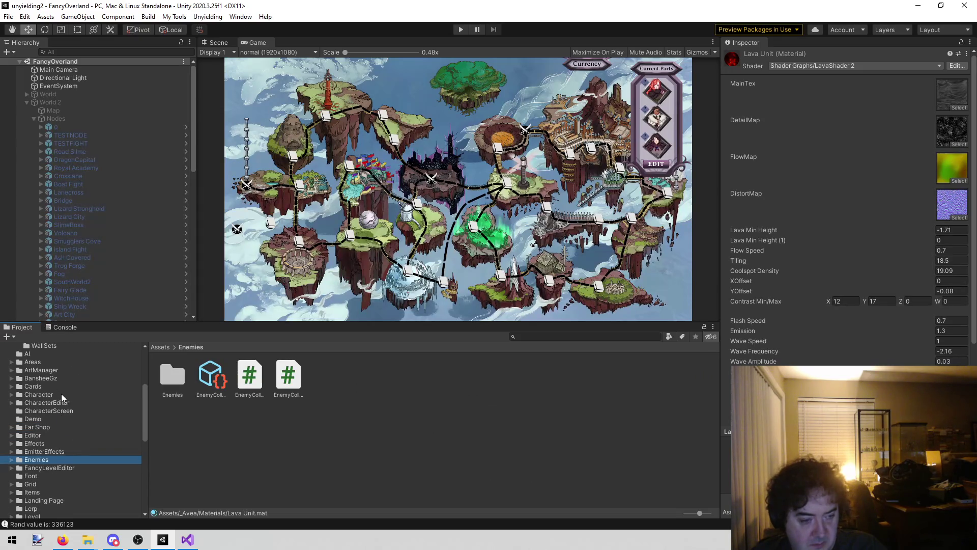
scroll(54, 469, "down", 2)
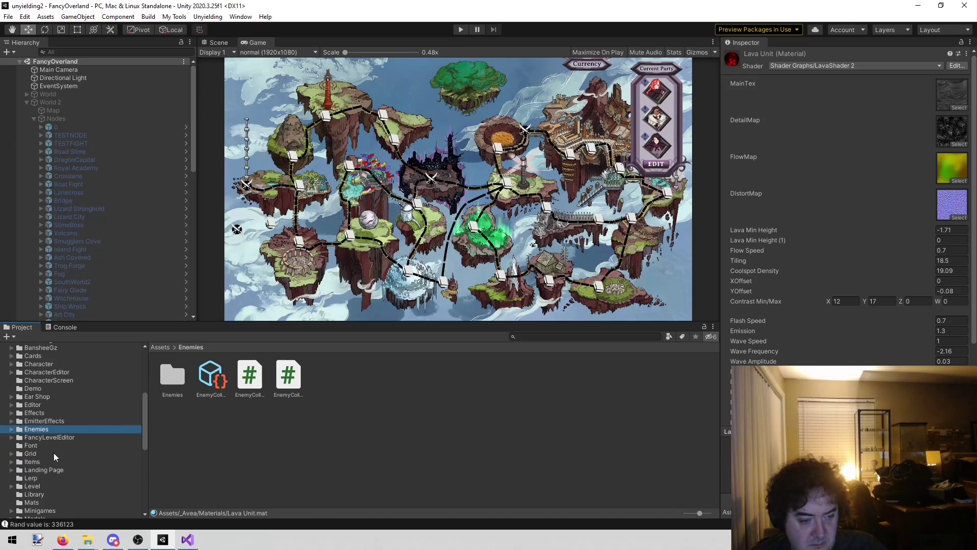
scroll(54, 453, "down", 2)
left_click(53, 484)
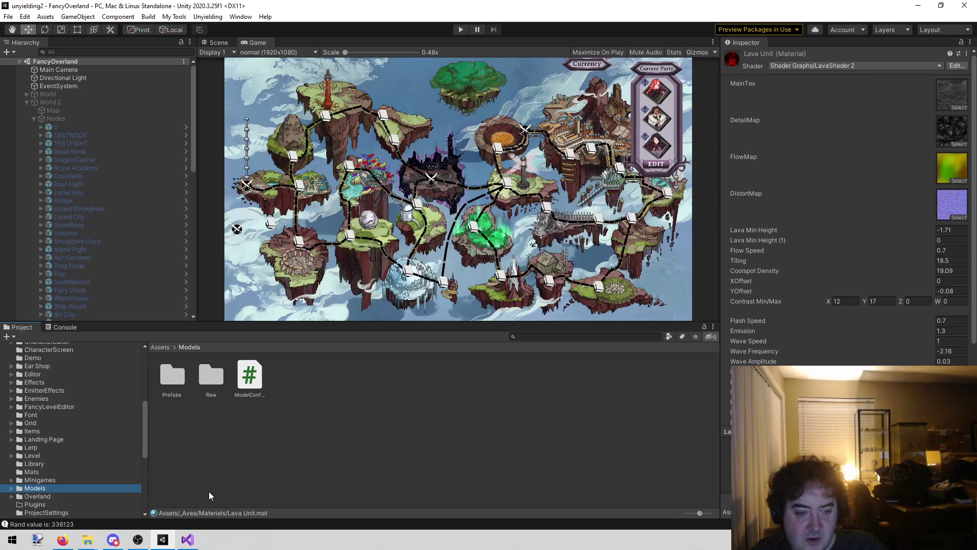
left_click(208, 454)
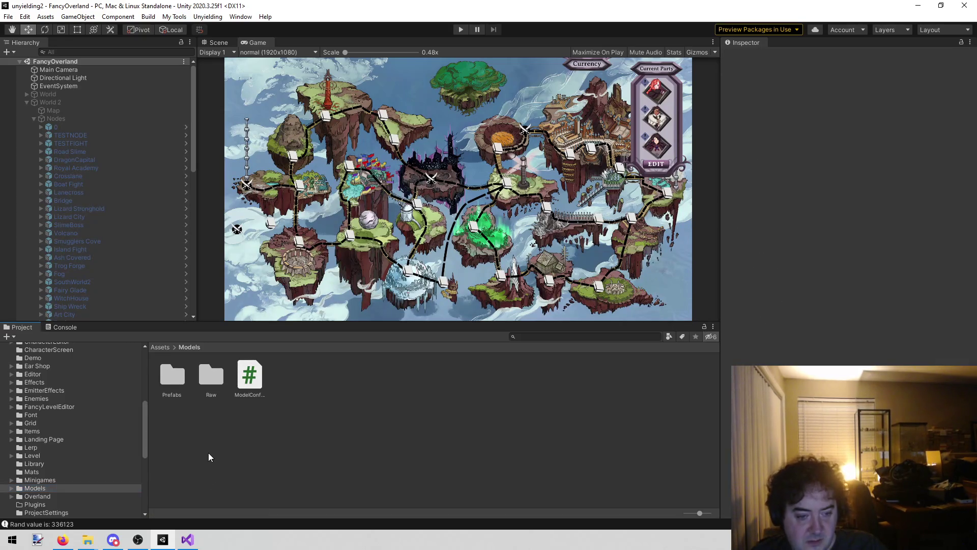
In Prefabs/Characters/Enemies, duplicate the Shade prefab and name the copy Lava
double_click(168, 379)
double_click(180, 379)
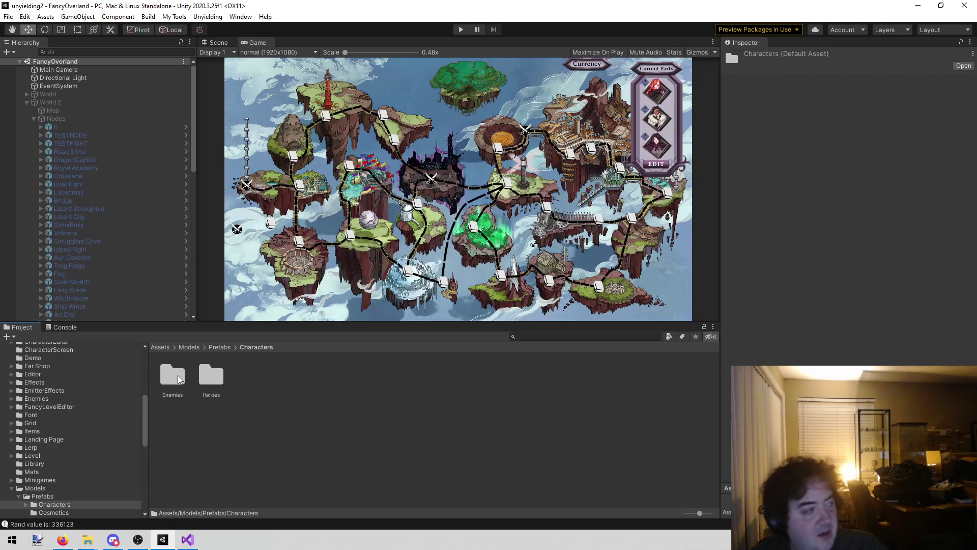
double_click(178, 379)
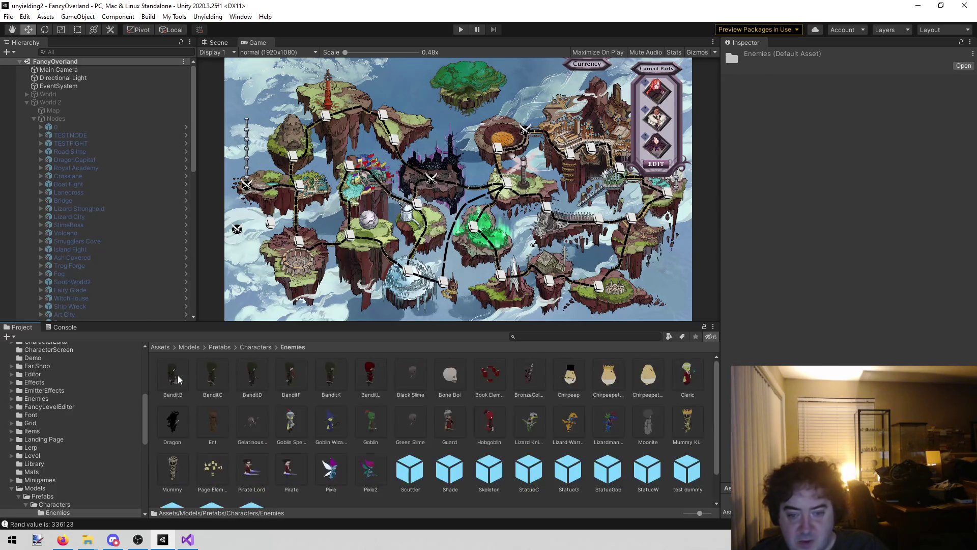
scroll(205, 391, "down", 2)
scroll(205, 390, "down", 1)
left_click(389, 489)
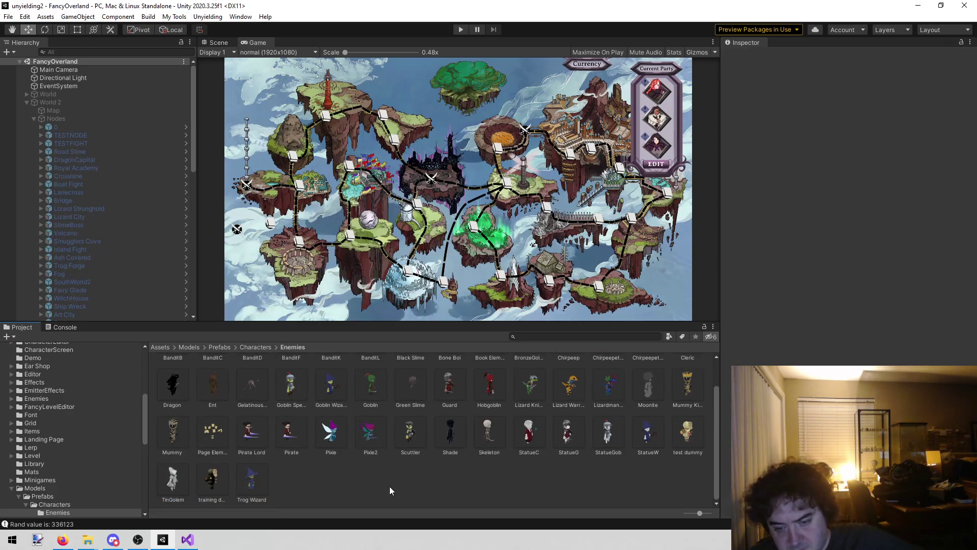
left_click(446, 443)
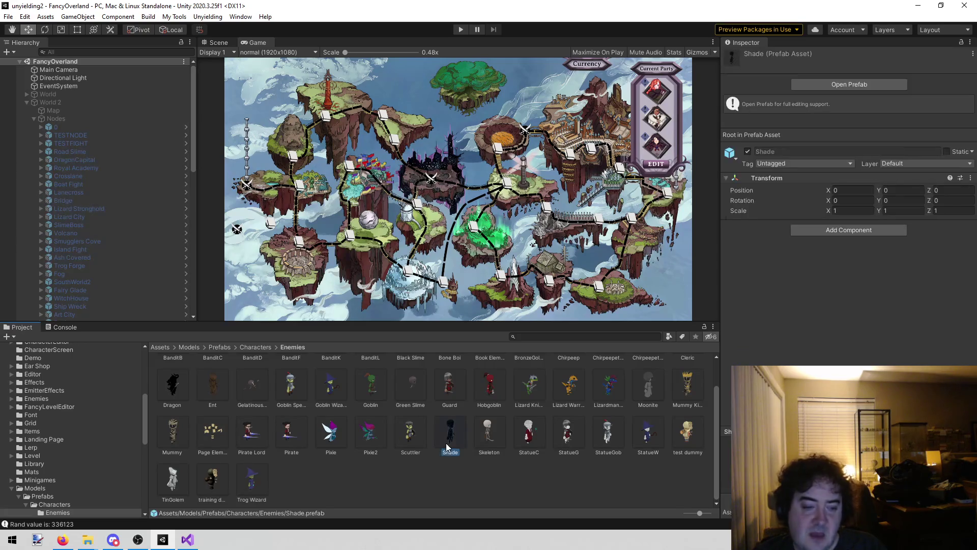
key("ctrl+d")
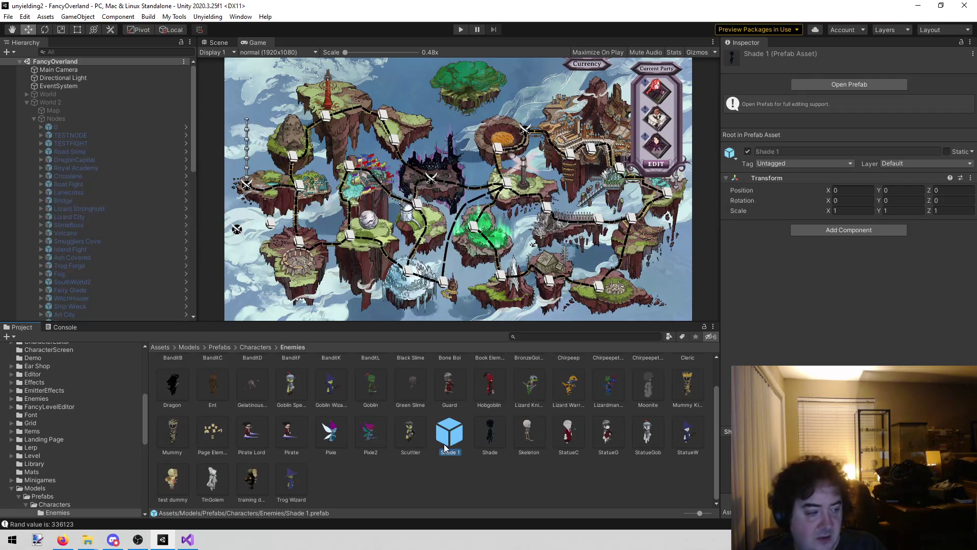
left_click(448, 453)
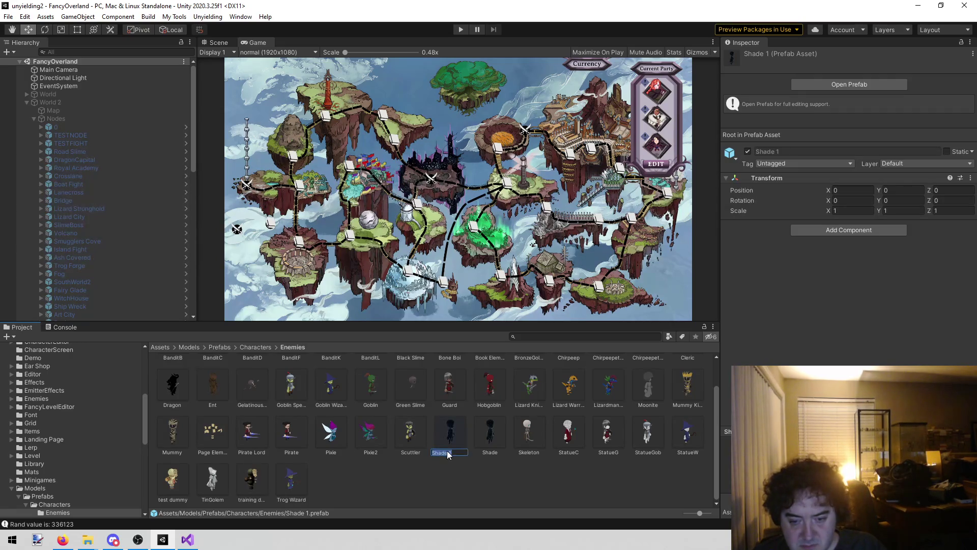
type("Les")
key("BackSpace")
type("Lava")
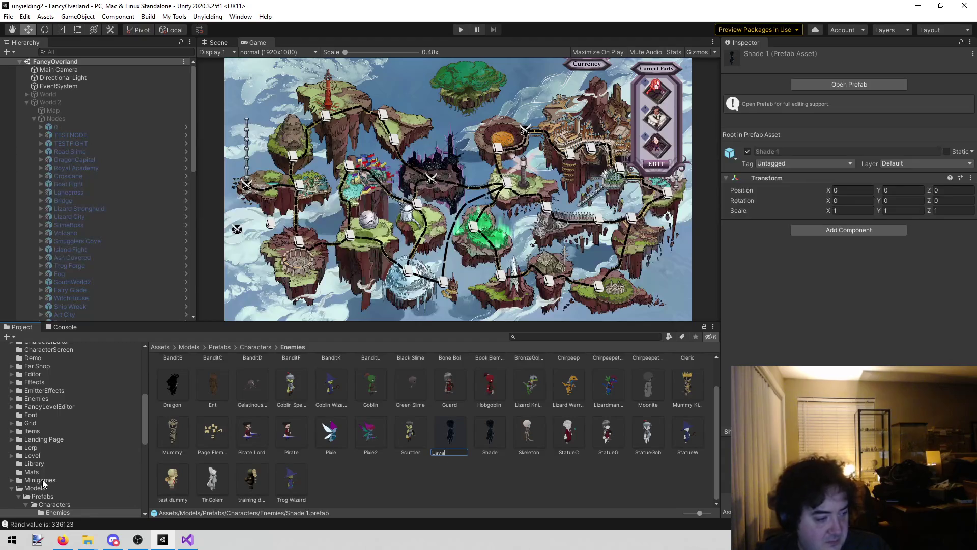
key("alt+Tab")
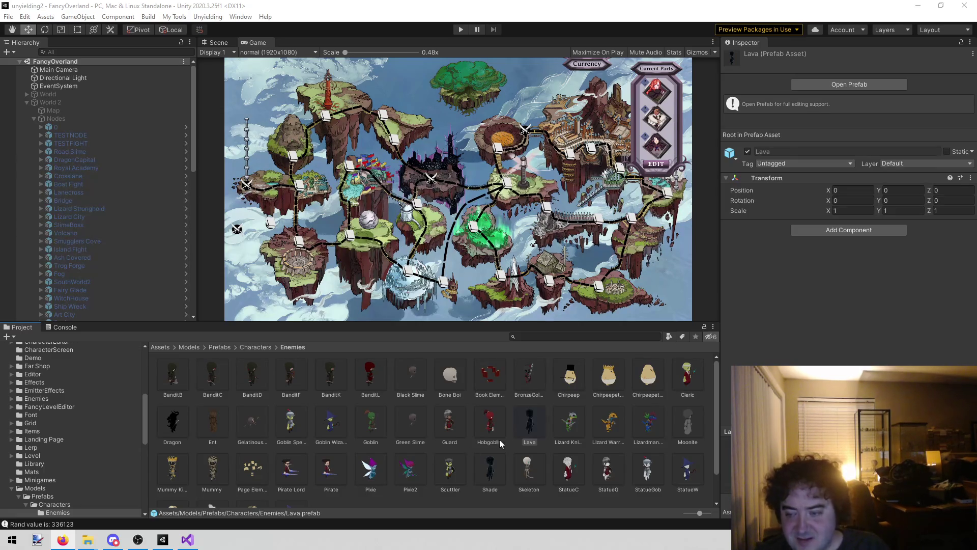
Rename the Lava prefab to Lava Monster
left_click(534, 441)
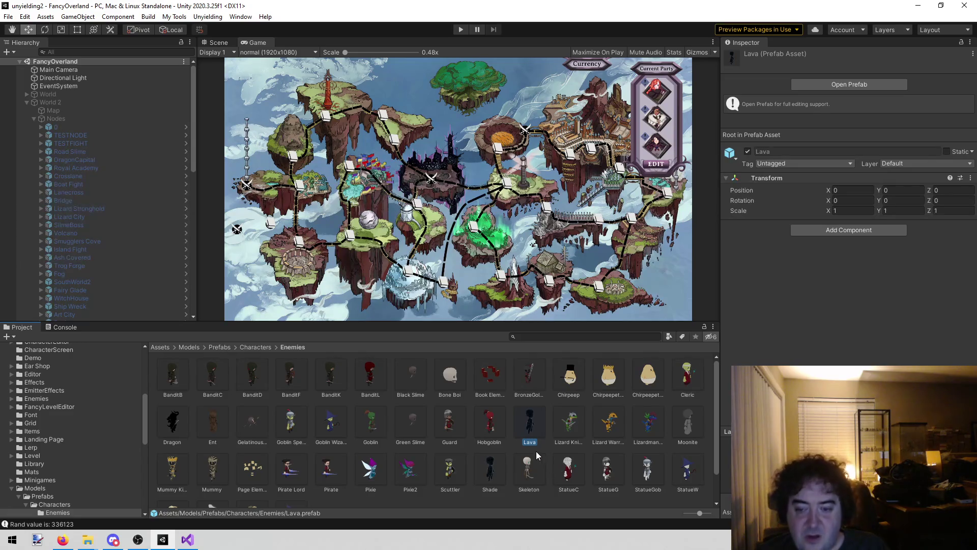
key("F2")
key("Right")
type("ster")
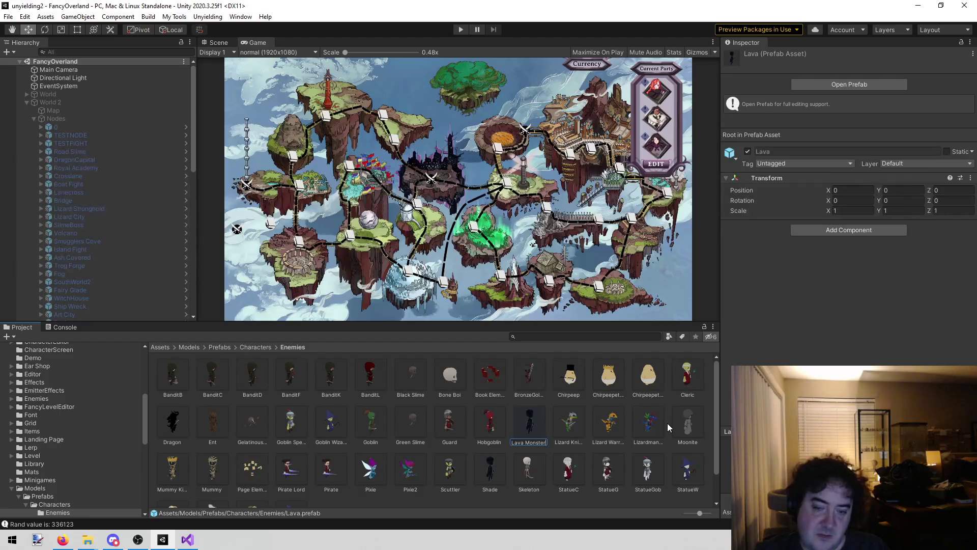
key("Return")
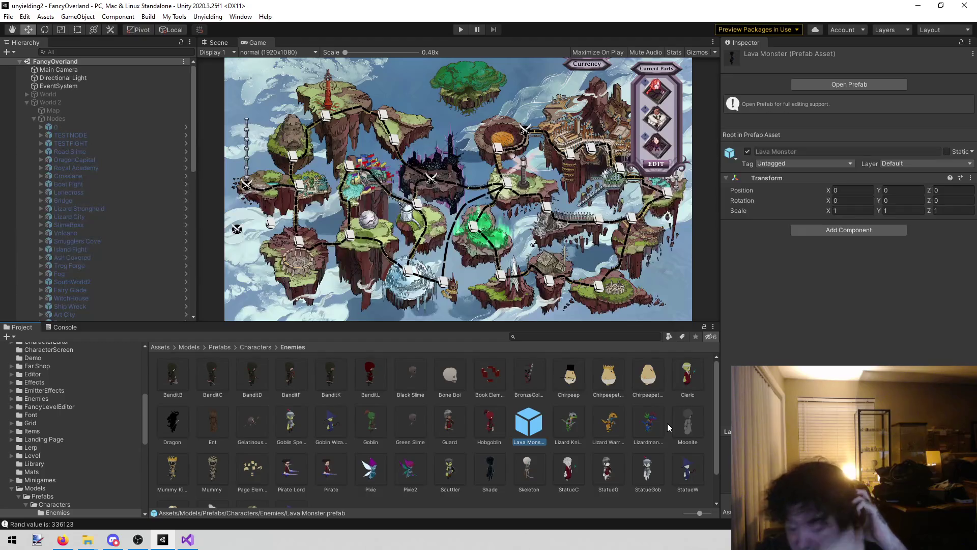
In the Lava Monster prefab, replace the Shade mesh's Star Mat with Lava Unit
double_click(529, 427)
left_click(68, 83)
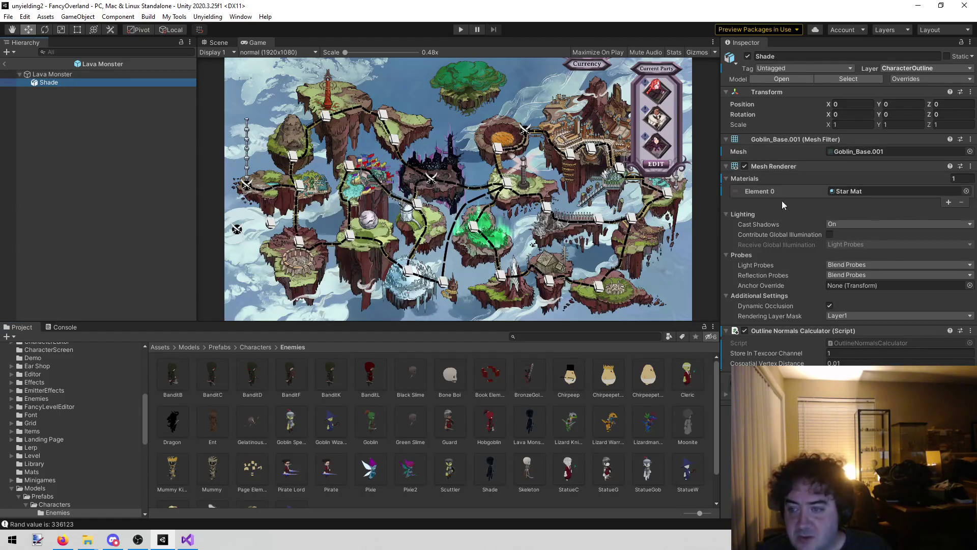
left_click(946, 193)
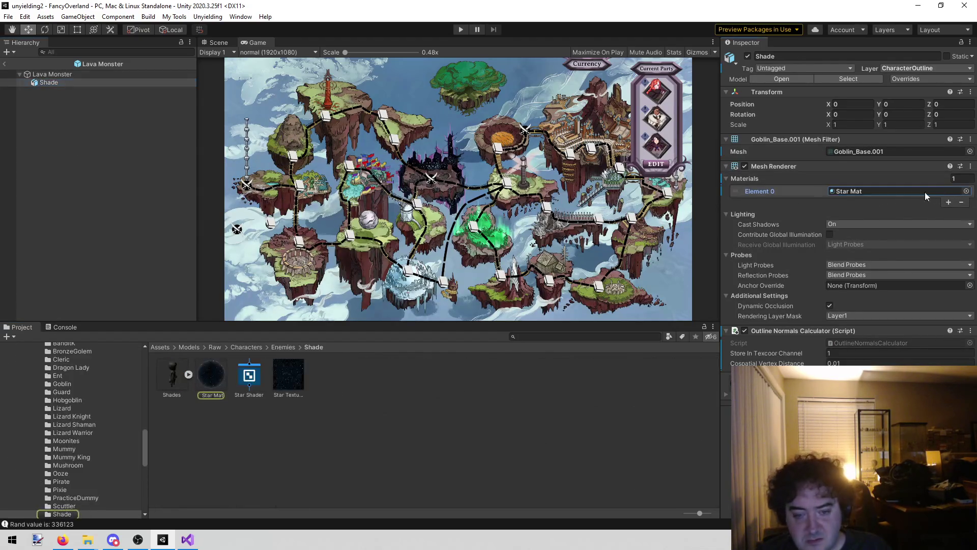
left_click(965, 191)
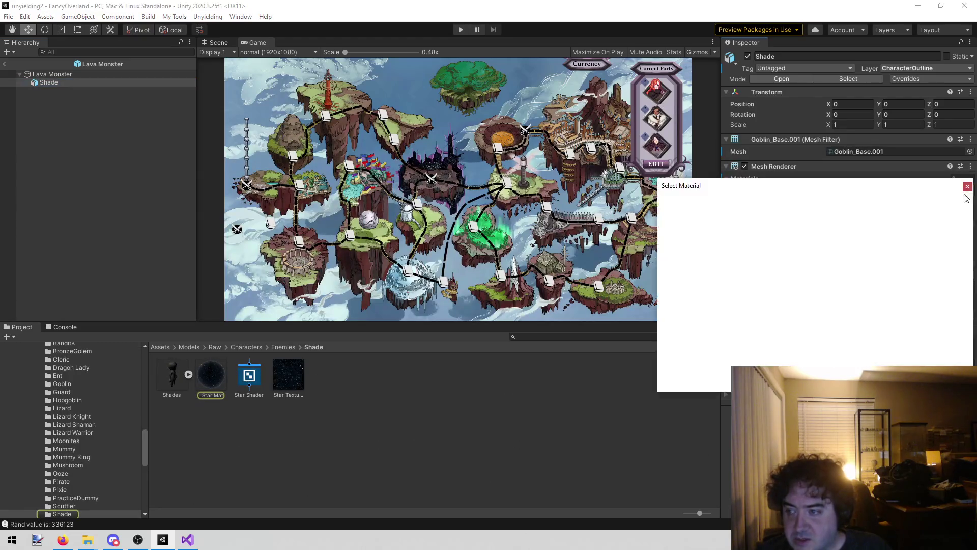
type("lava")
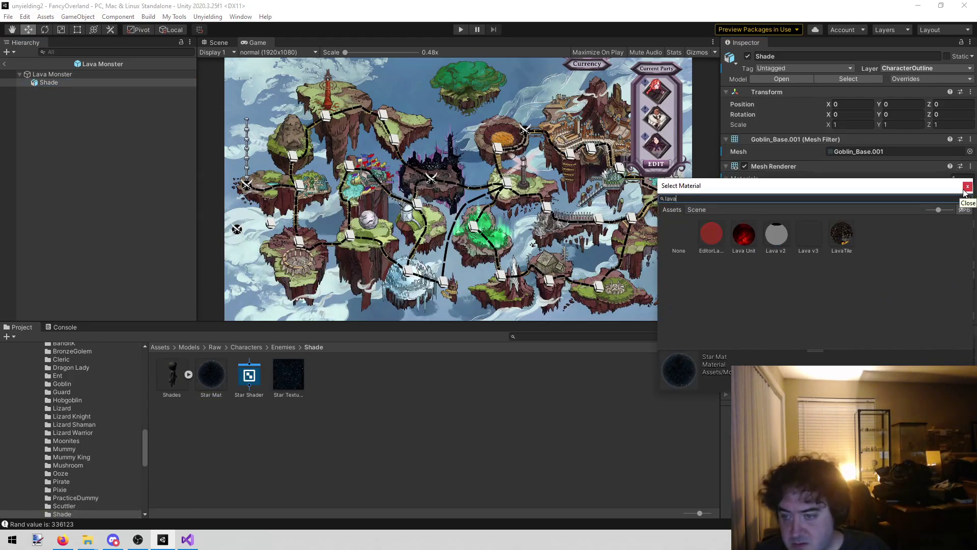
left_click(745, 234)
double_click(745, 234)
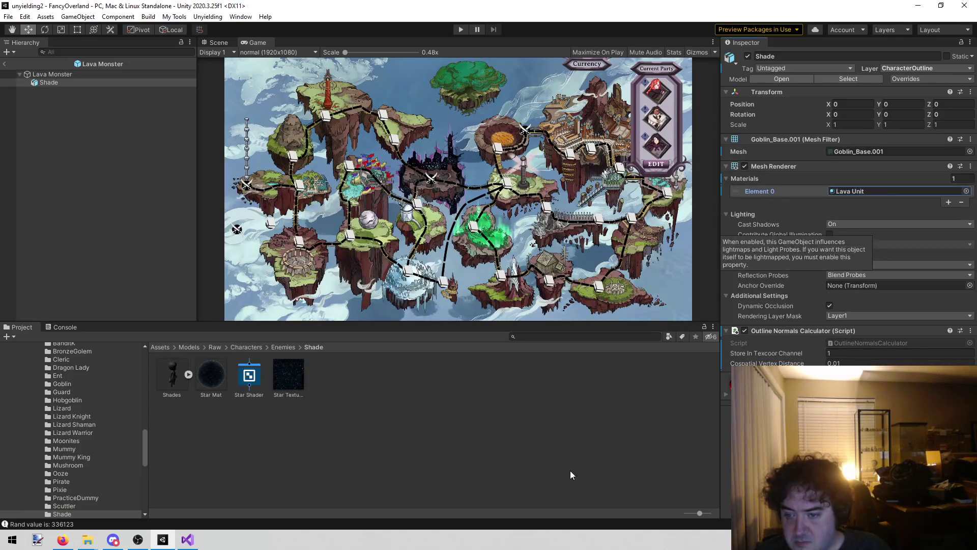
left_click(563, 474)
Browse the Project window to the top-level Assets/Enemies folder
scroll(97, 440, "up", 5)
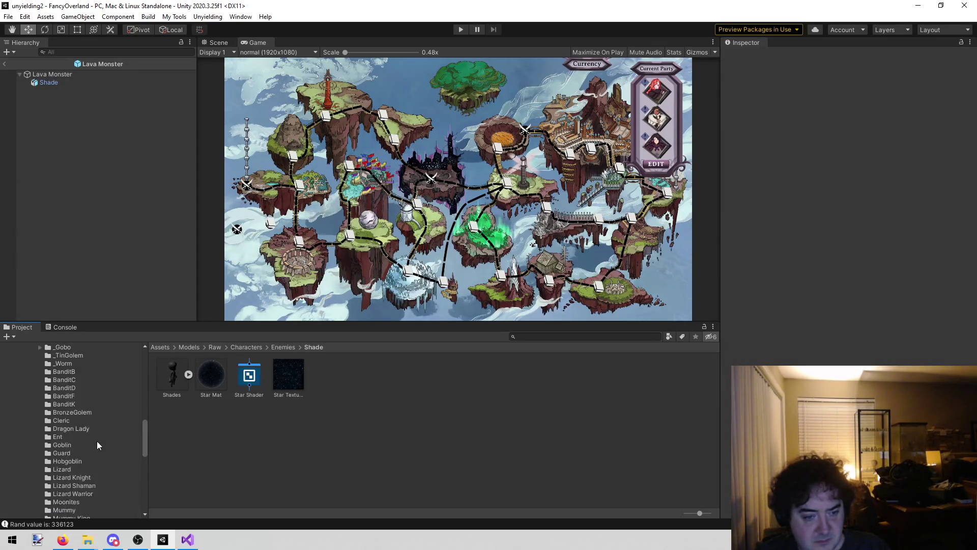
scroll(88, 450, "up", 4)
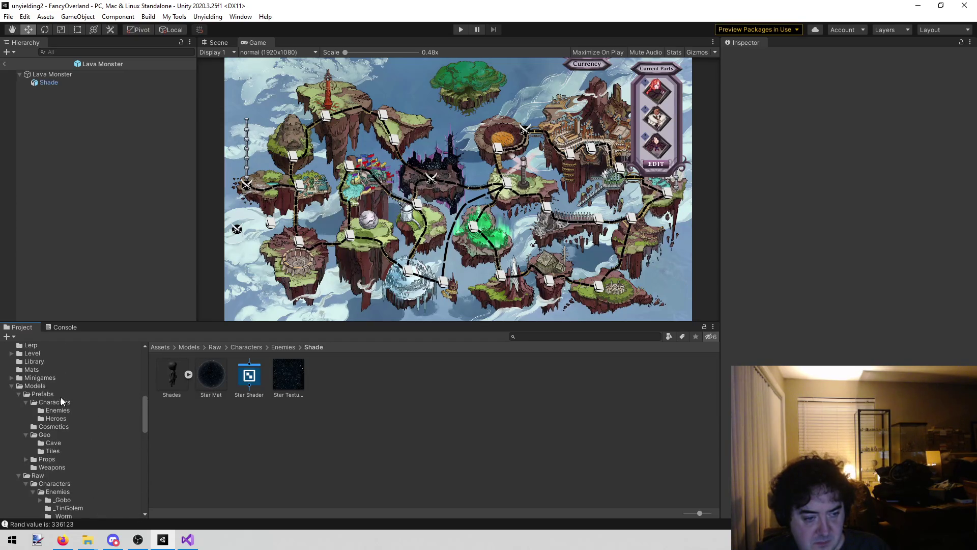
left_click(72, 410)
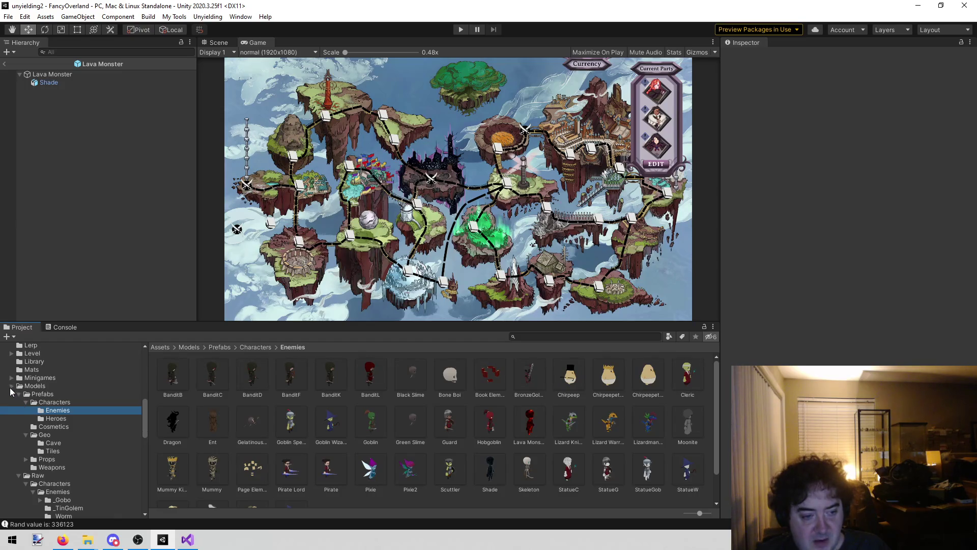
scroll(60, 394, "up", 5)
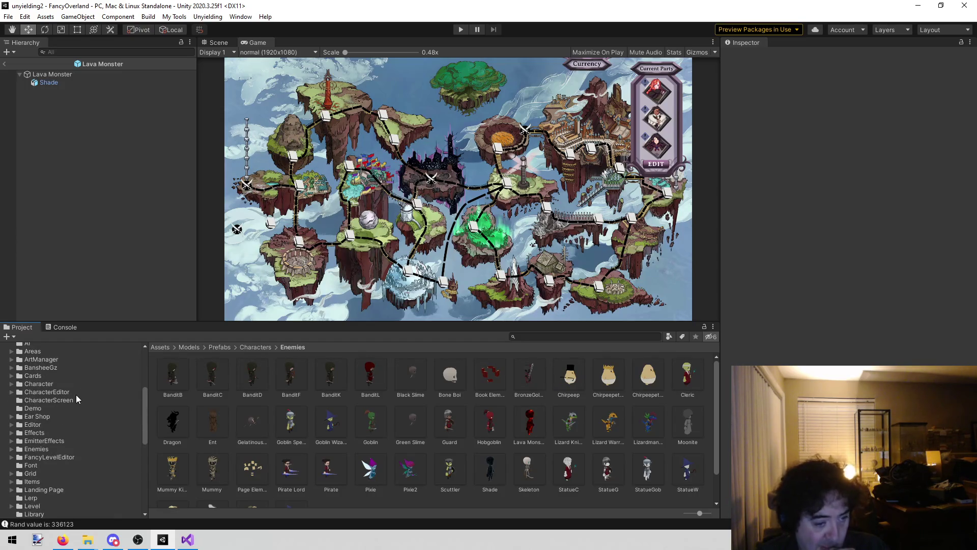
left_click(54, 447)
left_click(232, 452)
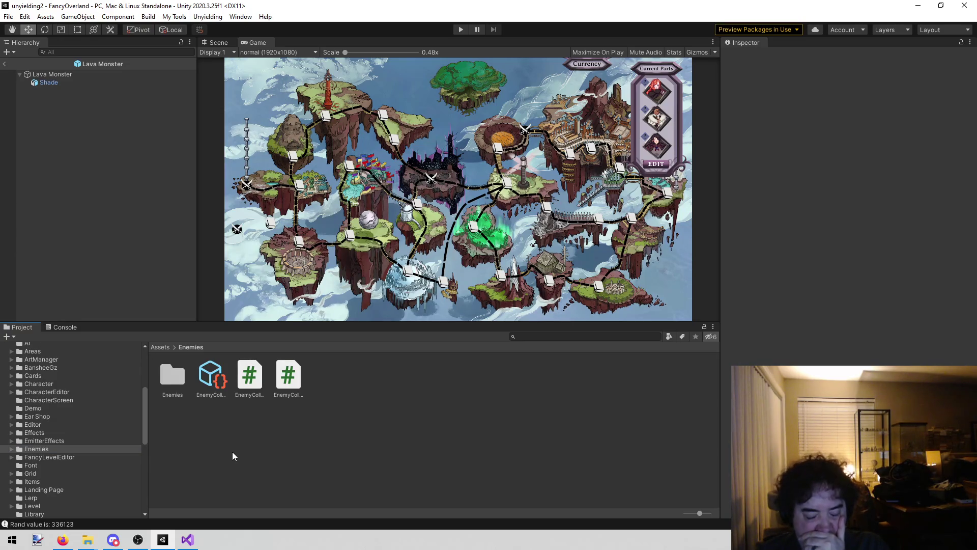
Duplicate the Shade enemy data in Enemies/Enemies/Shades and name it Lava Monster
left_click(210, 377)
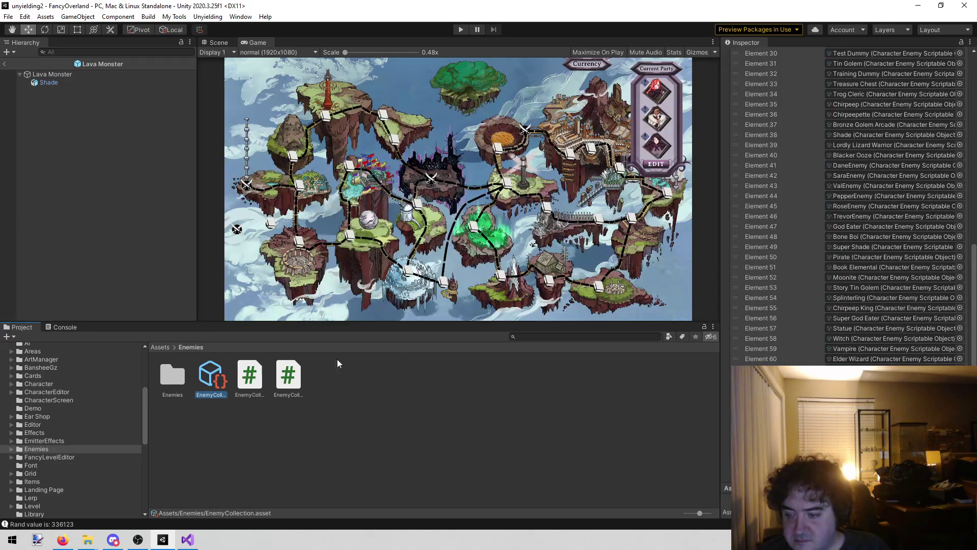
double_click(164, 390)
scroll(249, 399, "down", 1)
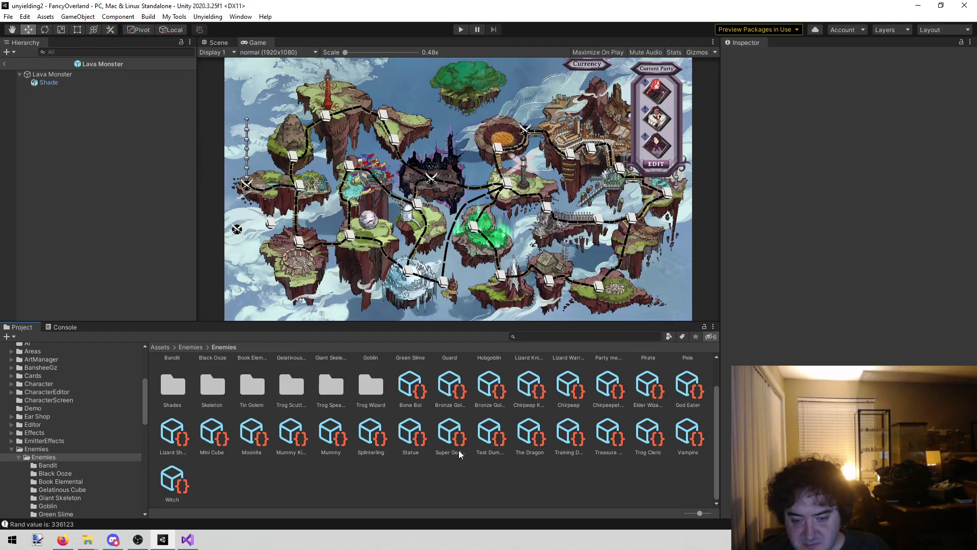
scroll(429, 465, "up", 2)
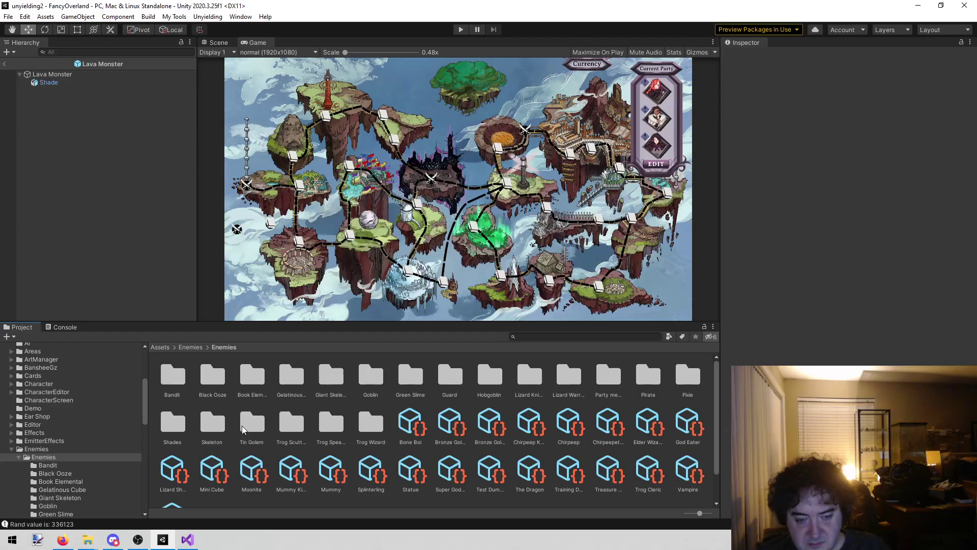
scroll(212, 462, "down", 2)
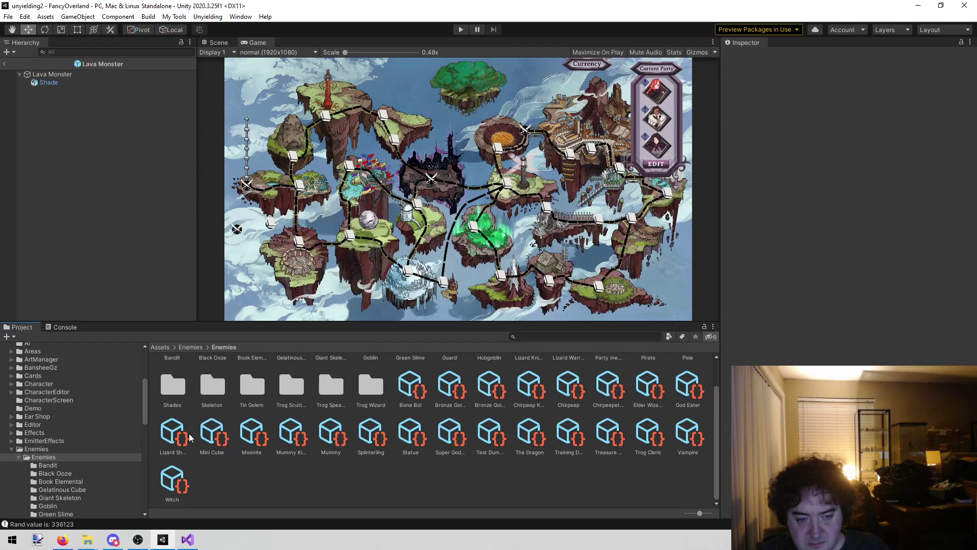
double_click(163, 396)
left_click(175, 370)
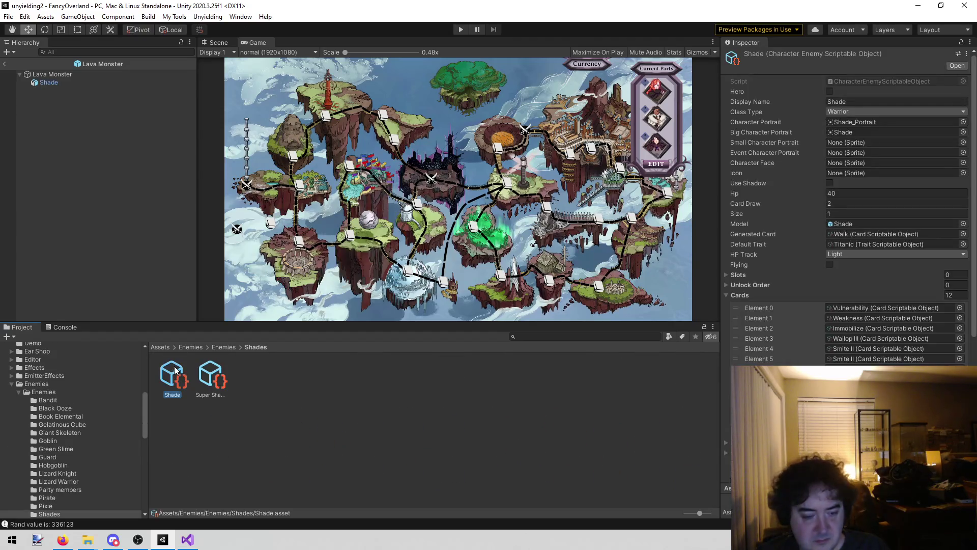
key("ctrl+d")
left_click(179, 396)
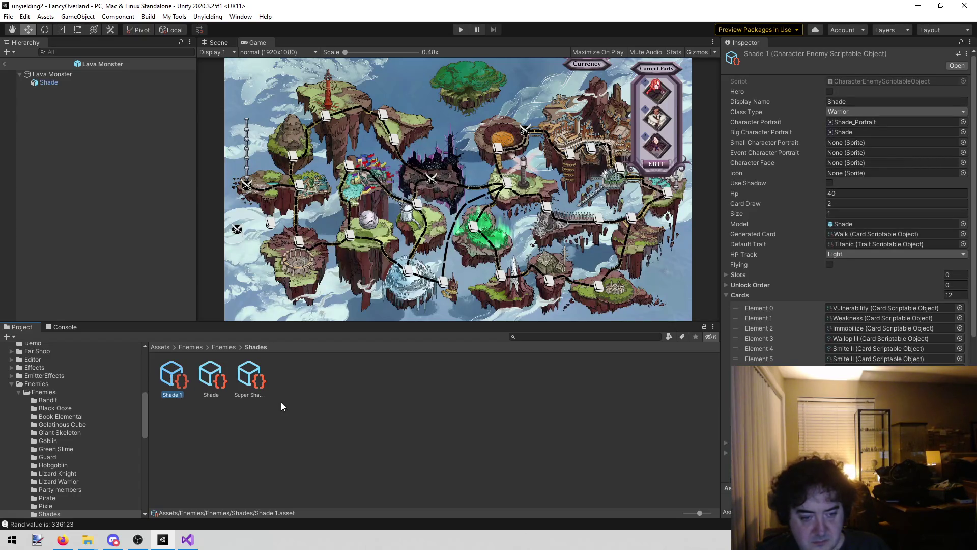
type("Lava Mo")
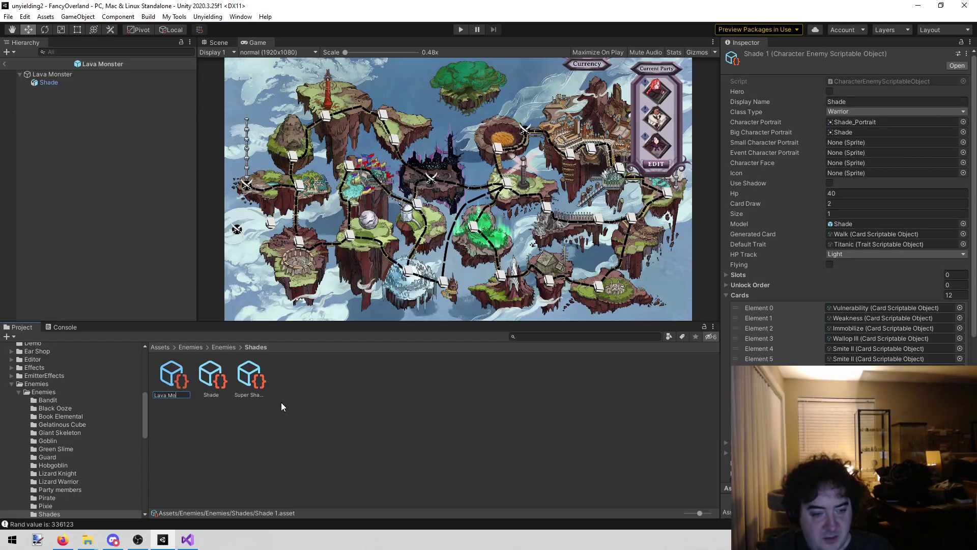
type("nster")
key("Return")
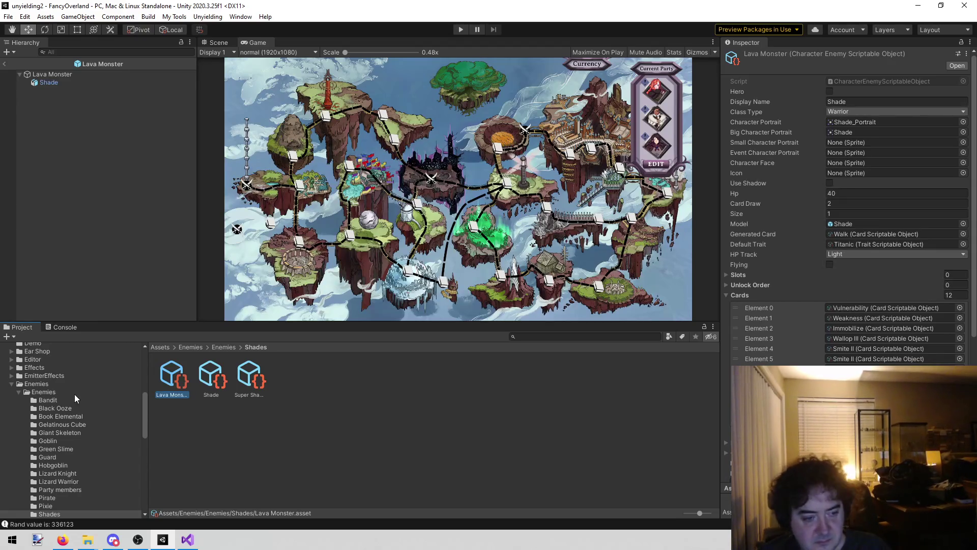
Move the Lava Monster data asset up into the Enemies folder and check it there
scroll(76, 396, "up", 5)
scroll(89, 402, "up", 3)
scroll(97, 444, "down", 3)
scroll(41, 420, "up", 3)
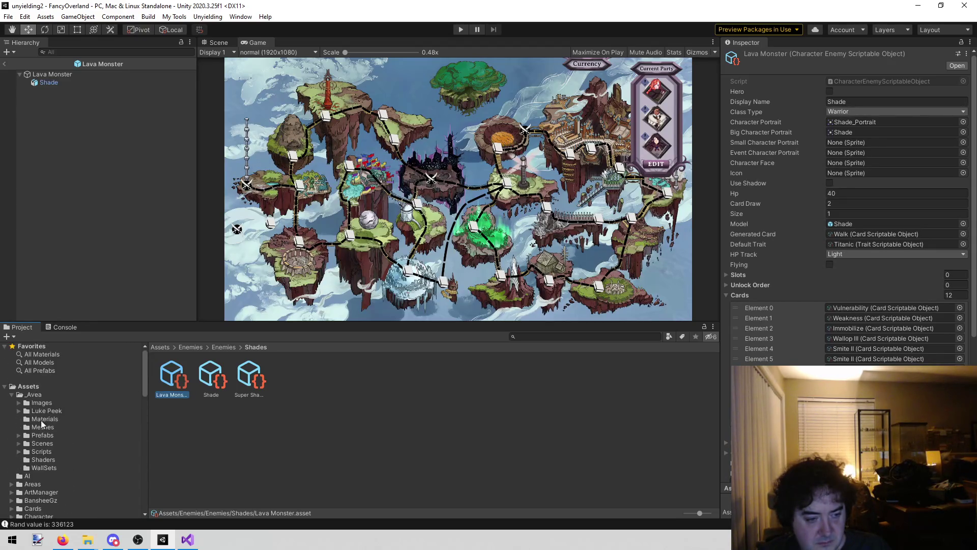
left_click(9, 396)
scroll(68, 413, "down", 3)
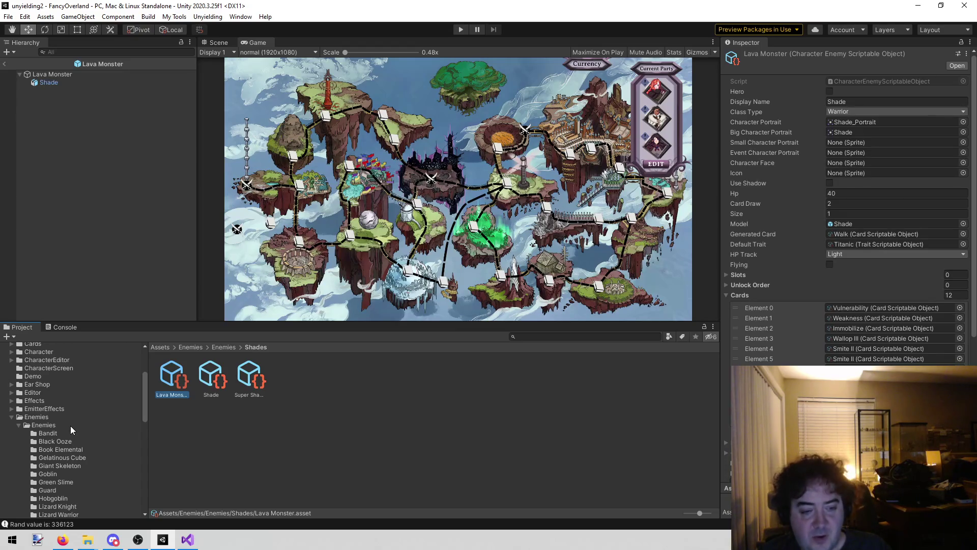
left_click_drag(180, 382, 44, 427)
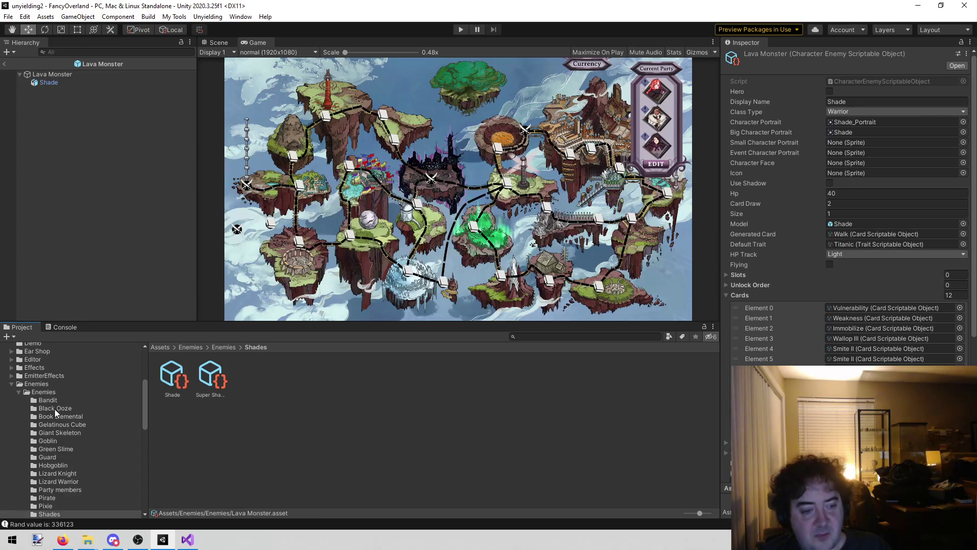
left_click(50, 392)
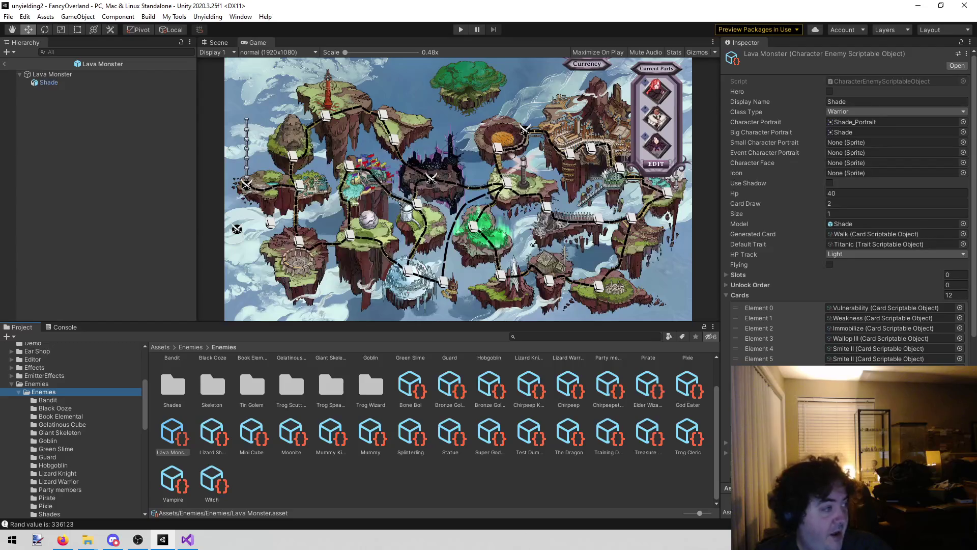
key("alt+Tab")
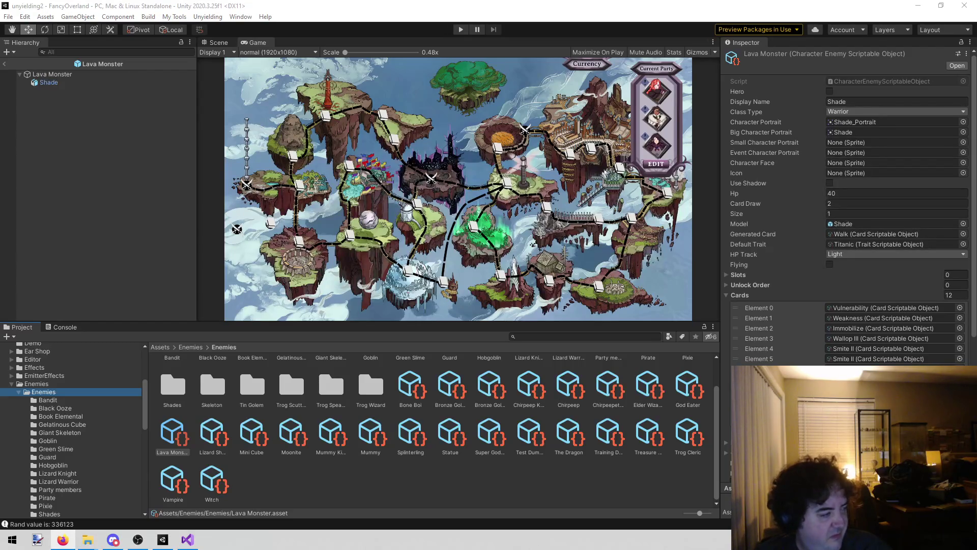
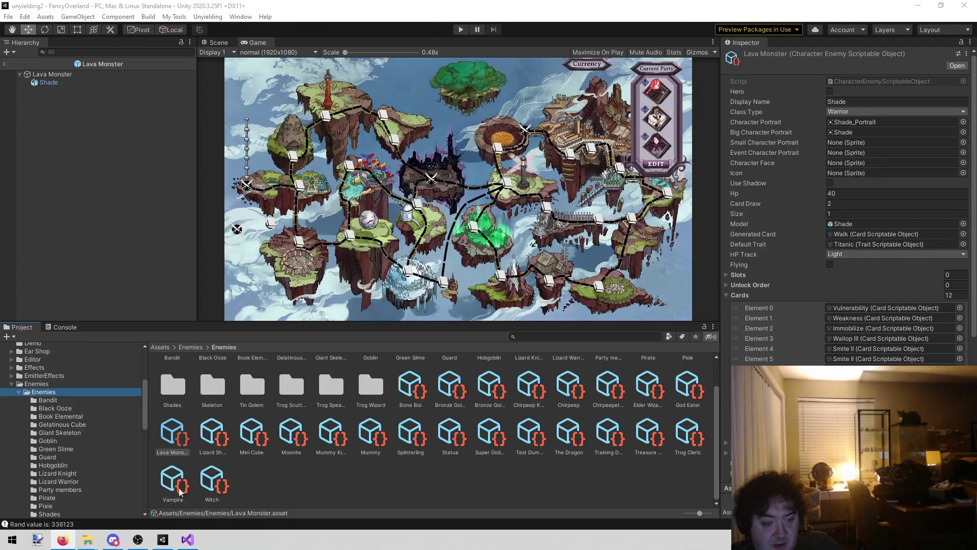
Bring todo.txt forward in Visual Studio and select the lava shader and battlefield notes
left_click(188, 539)
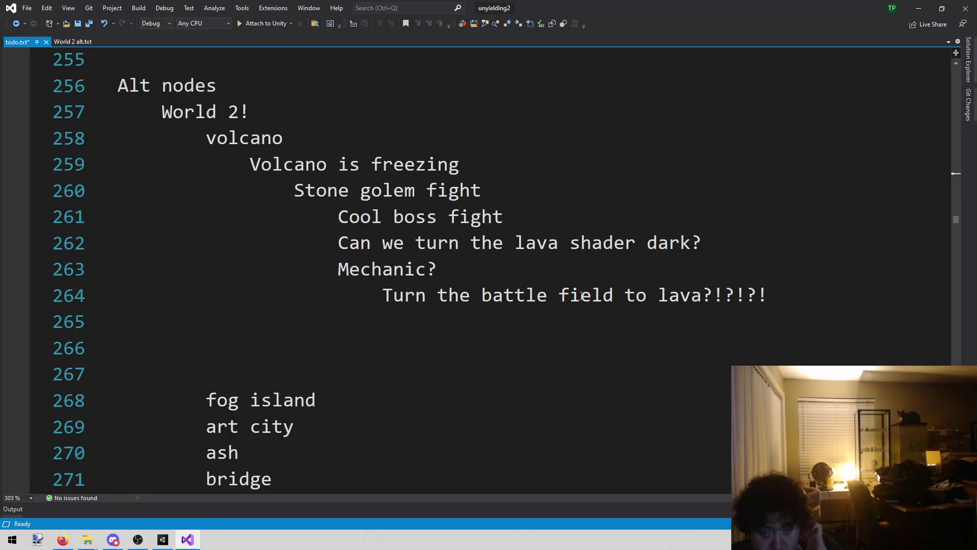
mouse_move(770, 296)
left_mouse_down()
mouse_move(364, 286)
mouse_move(338, 218)
mouse_move(323, 227)
mouse_move(333, 239)
left_mouse_up()
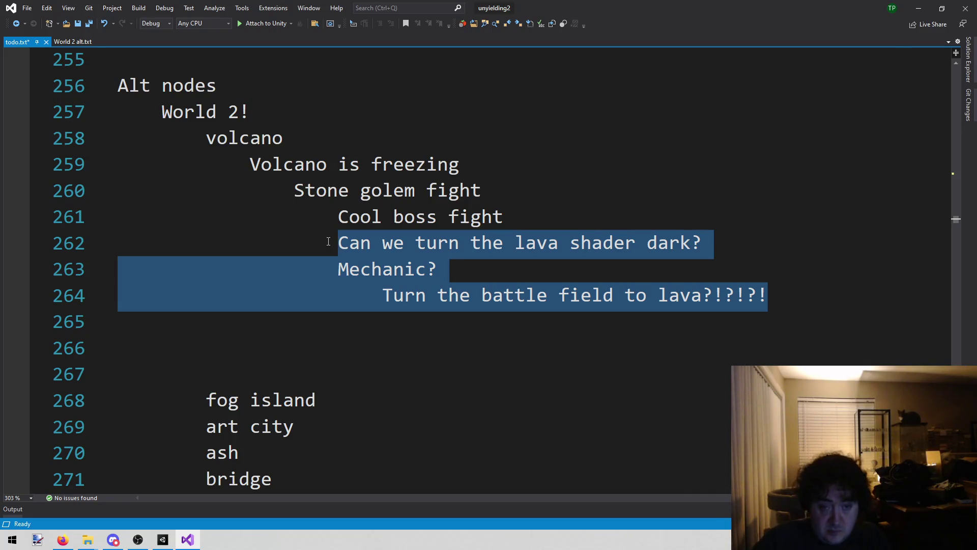
key("Escape")
Replace the Stone golem notes with 'lava monster' and an indented 'Attacks cause random spark effect' line
mouse_move(860, 295)
left_mouse_down()
mouse_move(404, 267)
mouse_move(297, 164)
mouse_move(293, 191)
left_mouse_up()
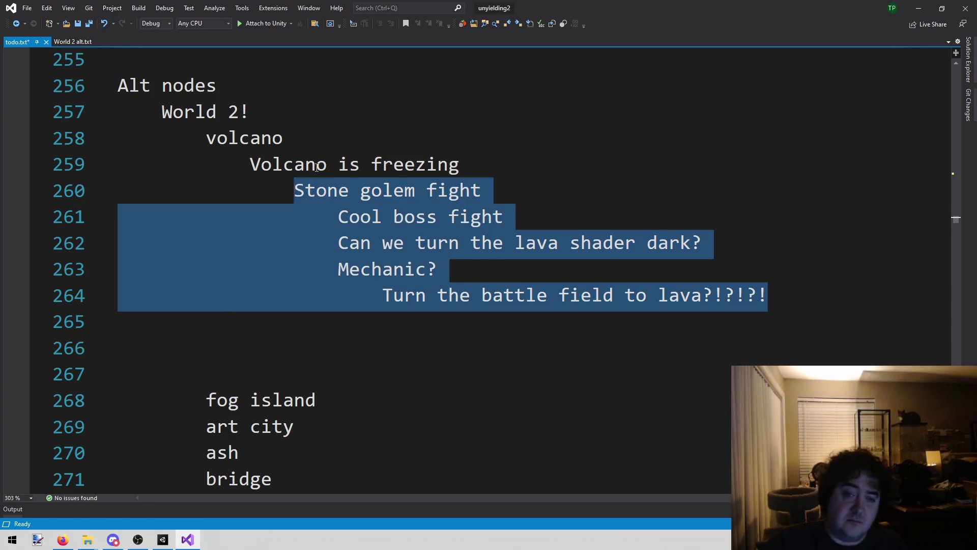
key("Delete")
type("lava monster")
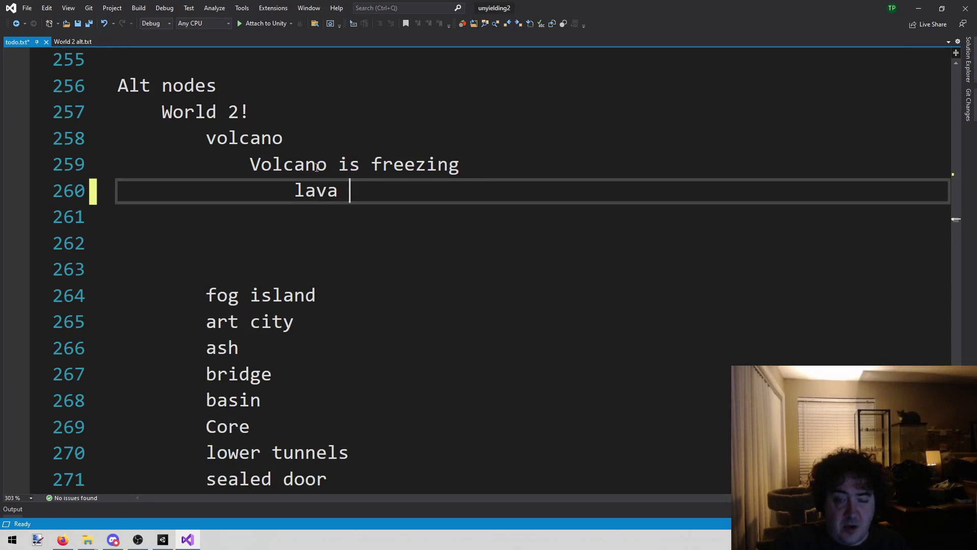
key("Return")
key("Tab")
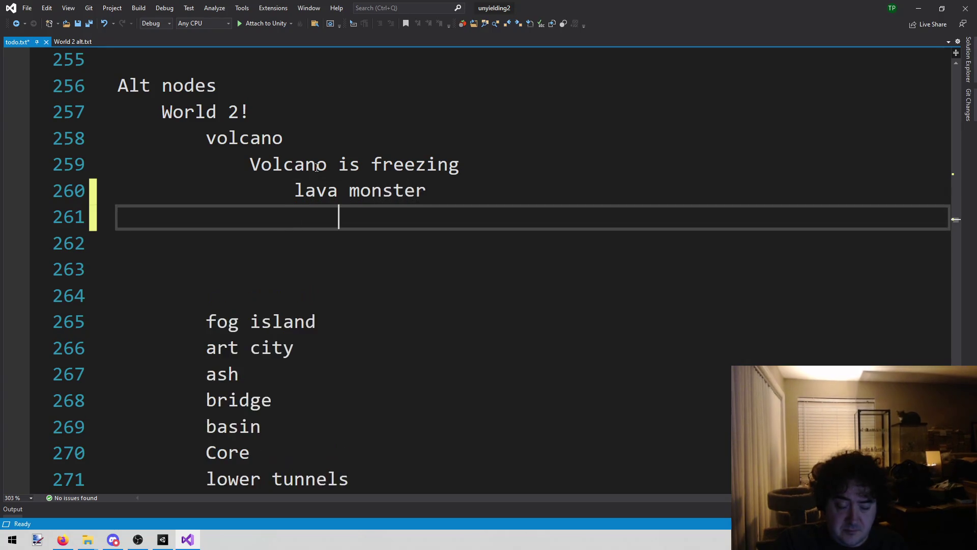
type("Attacks cause r")
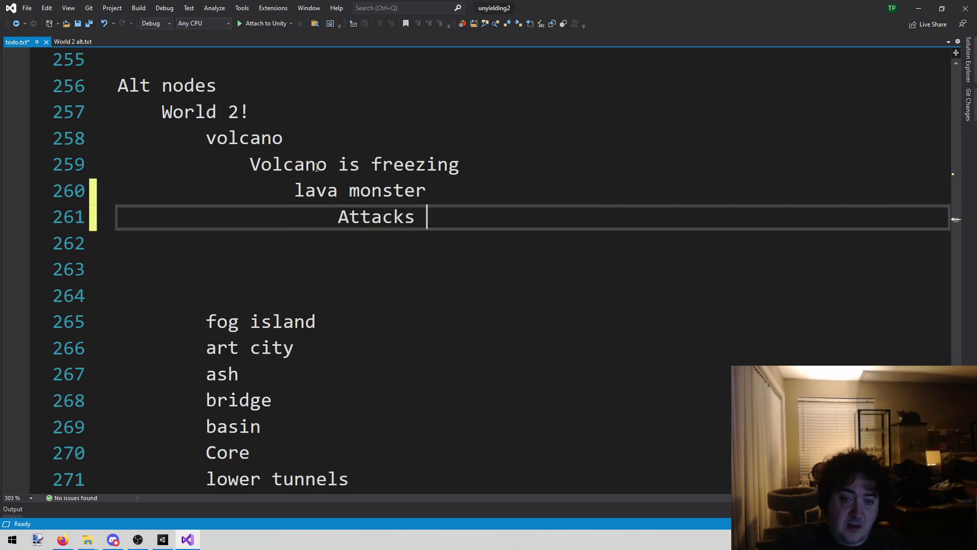
type("an")
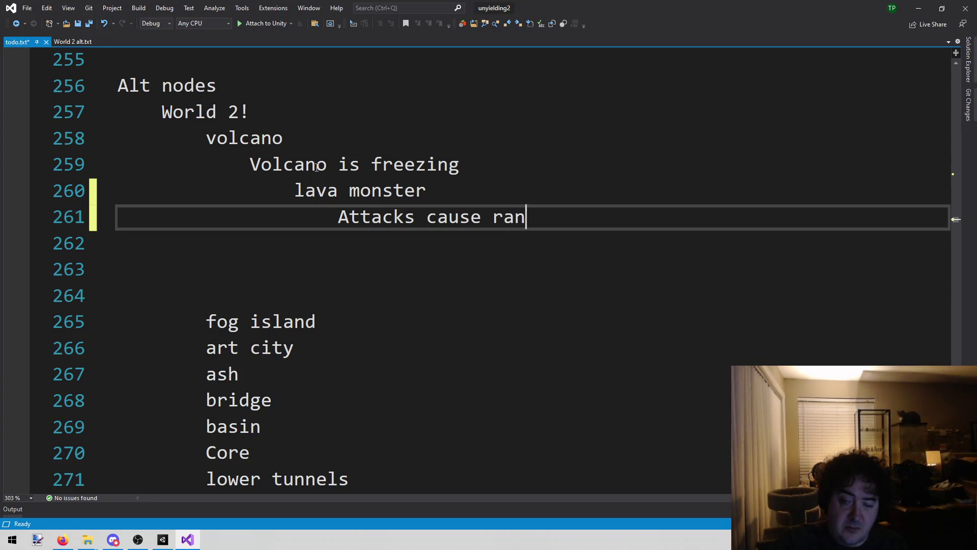
type("dom spark effect")
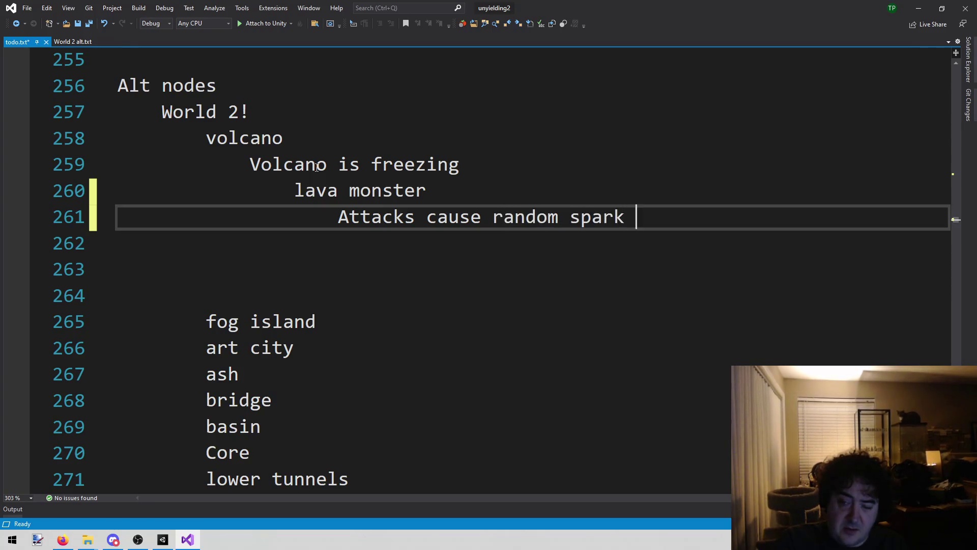
Add 'fire shield', 'heavy armor' and 'chop' ability lines under the lava monster
key("Return")
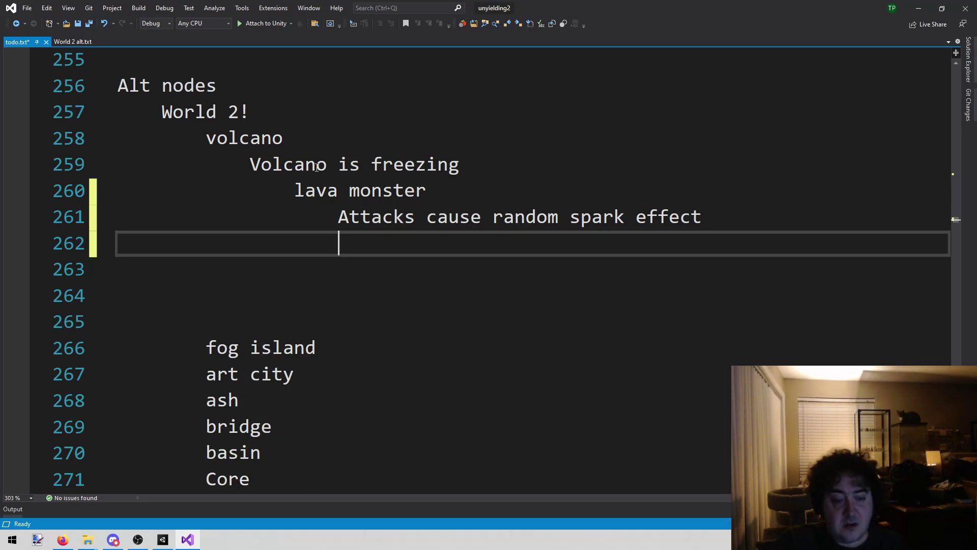
type("fire shield")
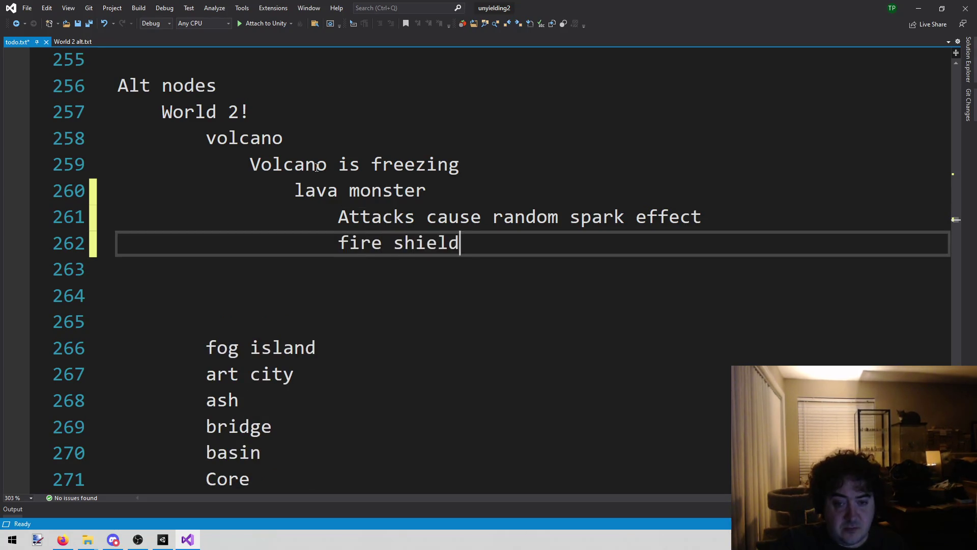
key("Return")
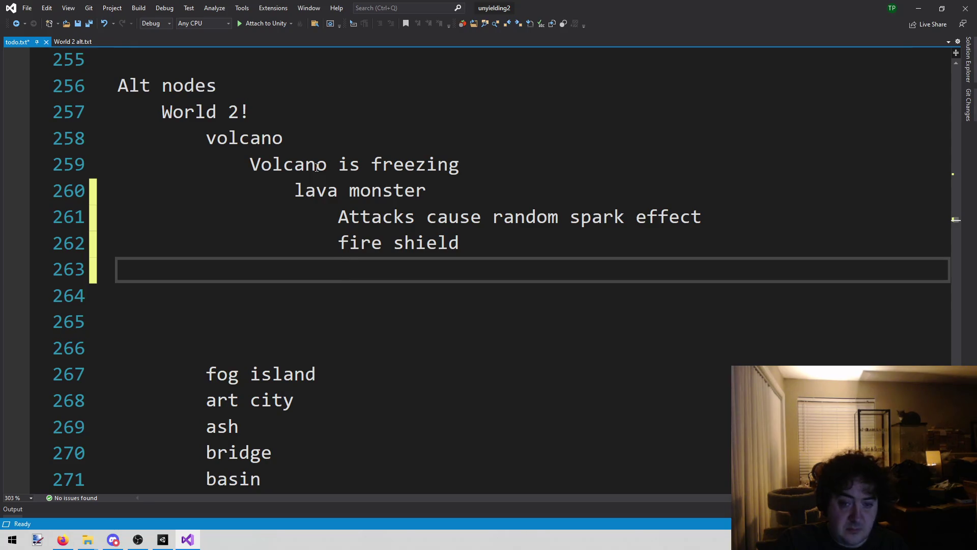
type("heavy armor")
key("Return")
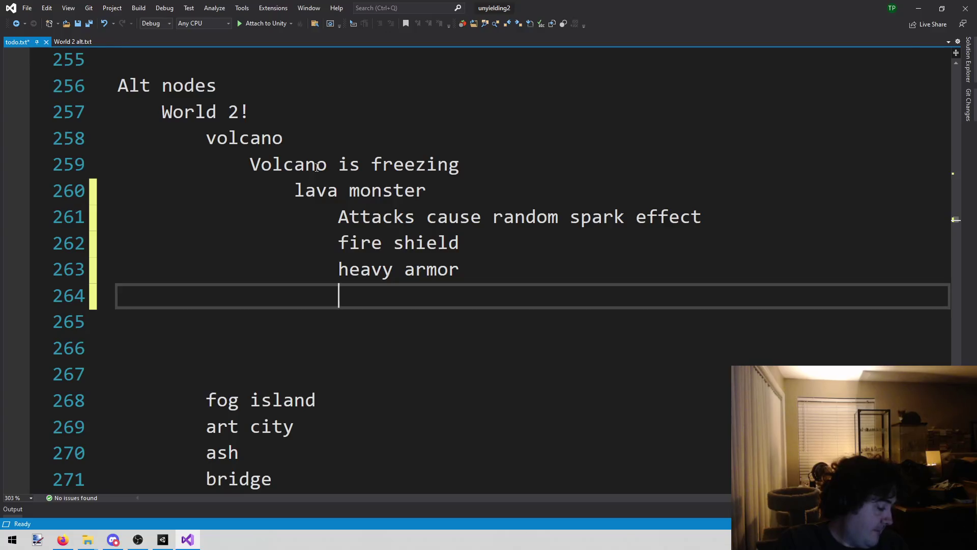
type("cho p")
key("BackSpace")
type("p")
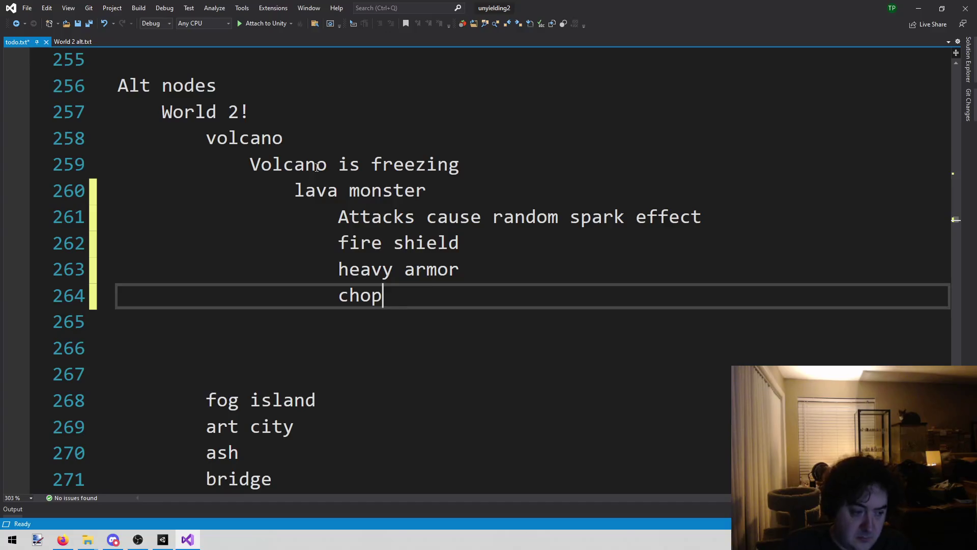
Add a 'lava burst' ability line and save todo.txt
key("Return")
type("lava bust")
key("BackSpace")
key("BackSpace")
key("BackSpace")
type("u")
key("BackSpace")
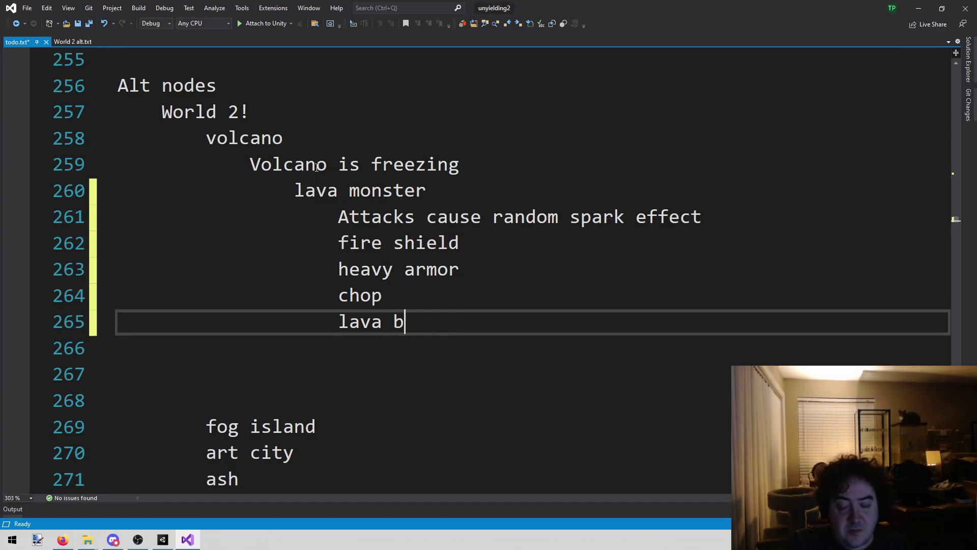
type("urst")
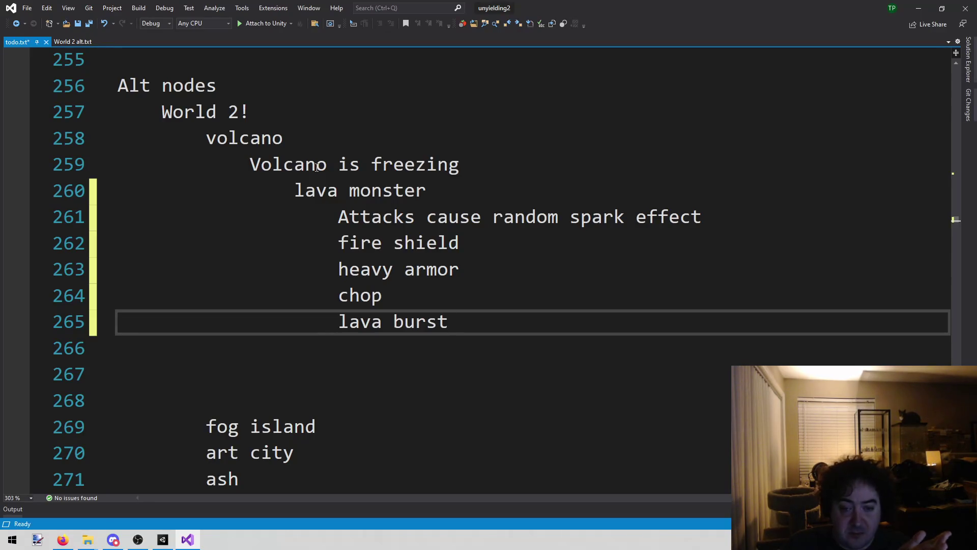
key("Up")
key("Up")
key("Up")
key("ctrl+s")
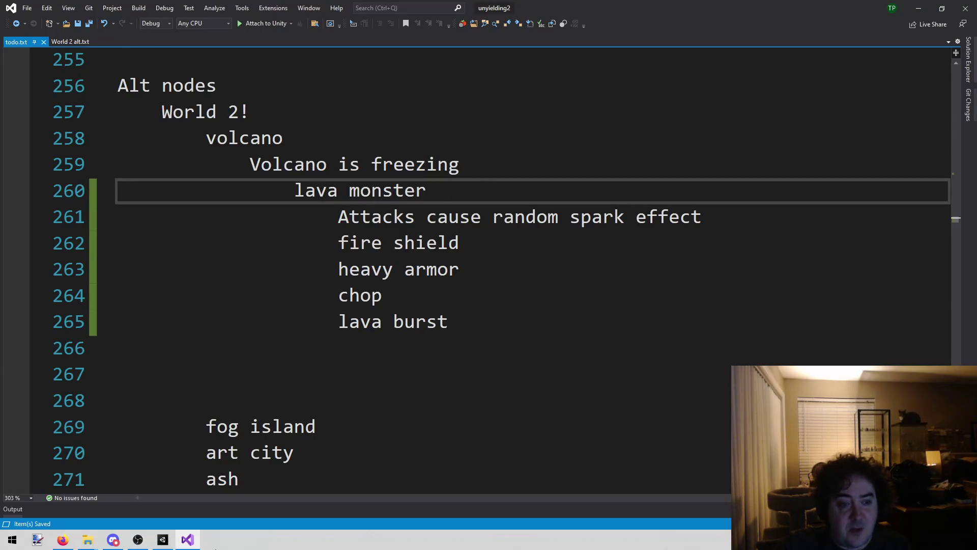
In Unity, load the Combat scene and open the Test Dummy enemy from a 'test' asset search
left_click(166, 541)
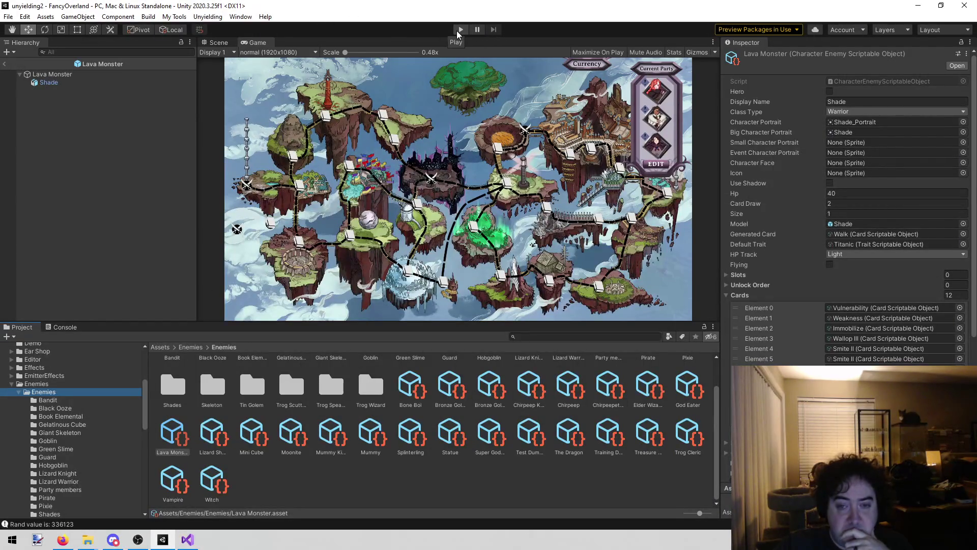
left_click(208, 16)
left_click(223, 28)
left_click(585, 336)
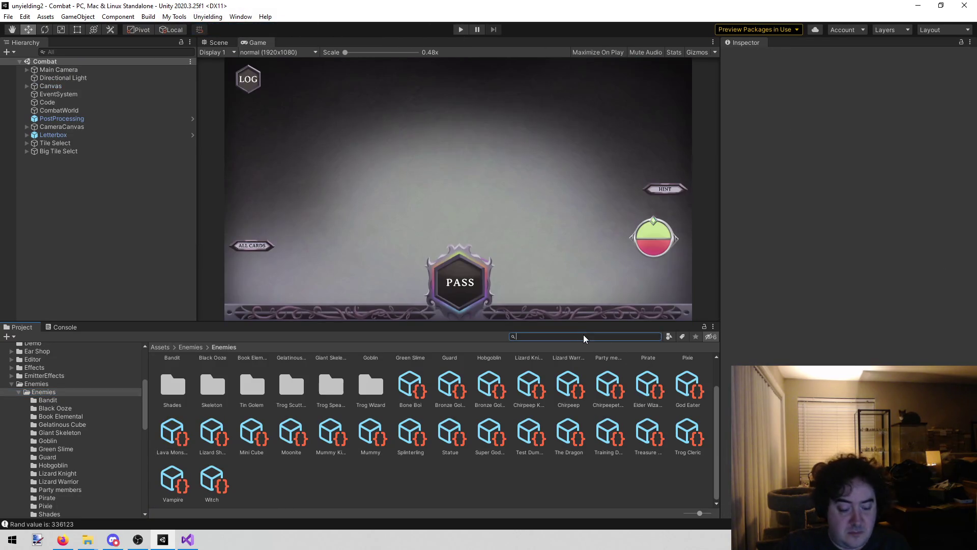
type("test")
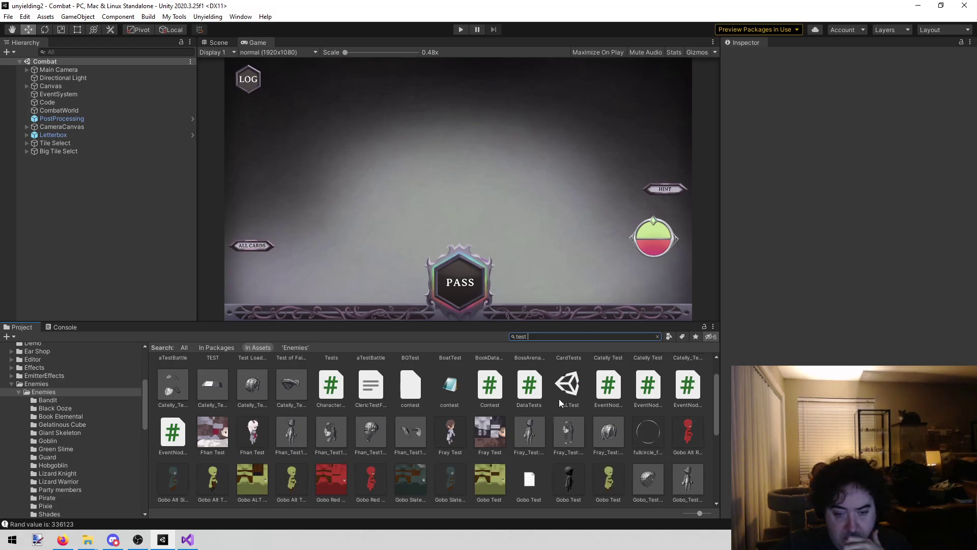
scroll(550, 429, "down", 3)
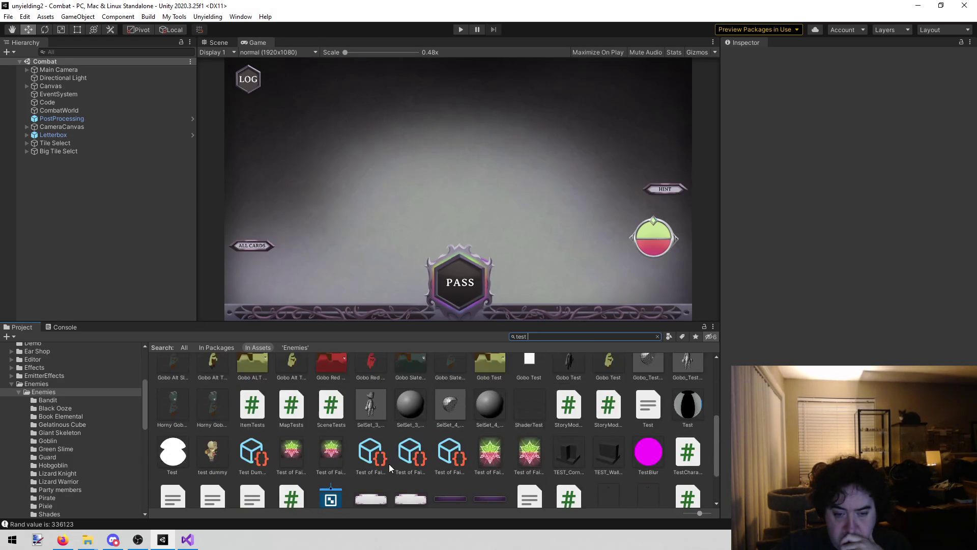
left_click(252, 455)
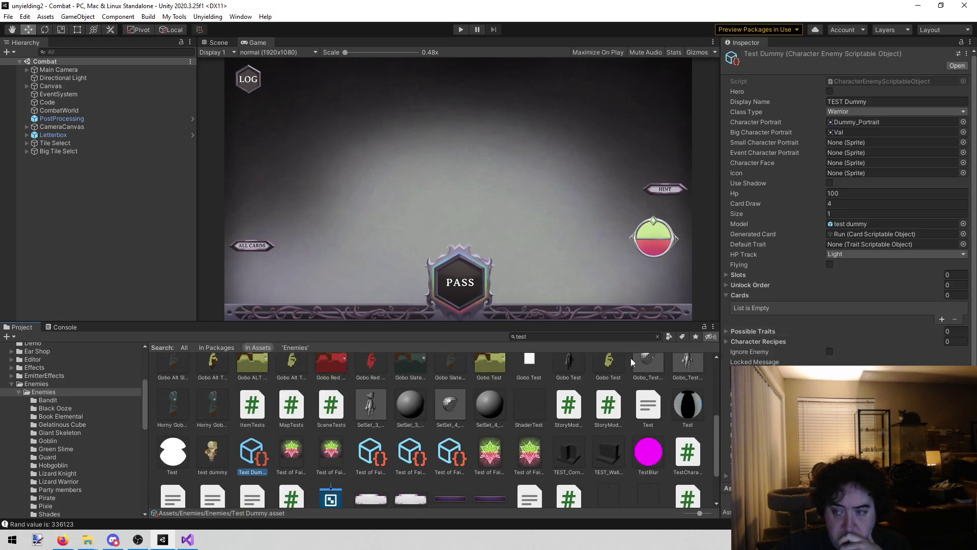
Add the Lava Burst card to Test Dummy's Cards list and play-test the combat
left_click(942, 319)
left_click(962, 308)
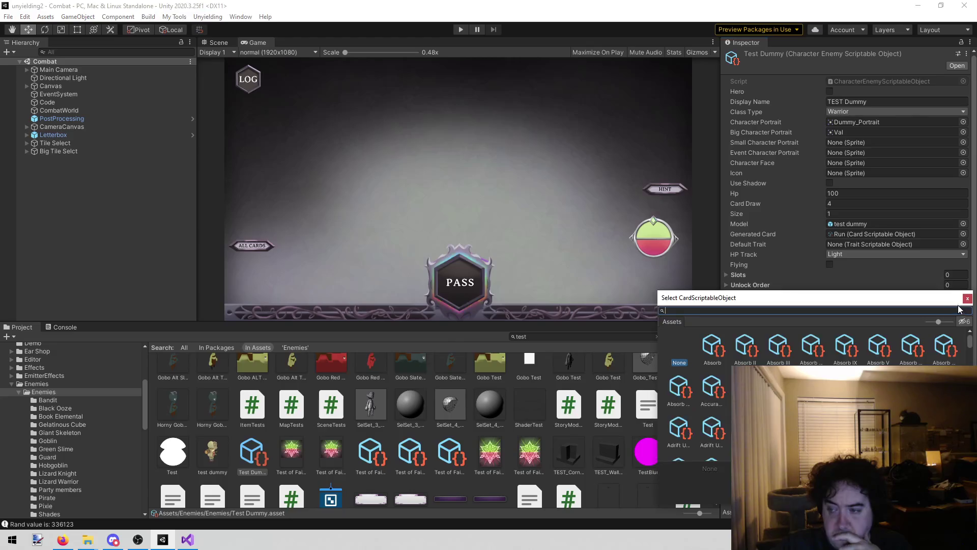
type("lava bu")
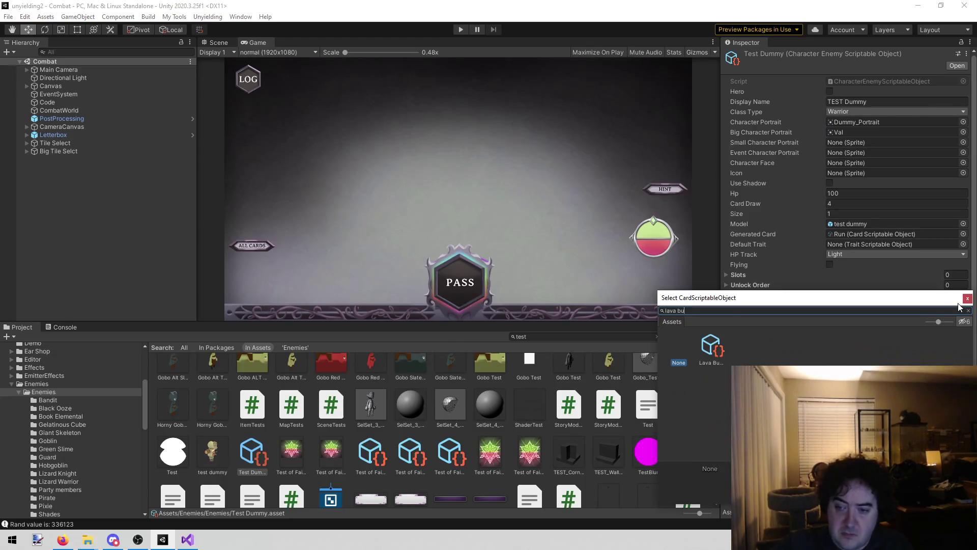
double_click(711, 347)
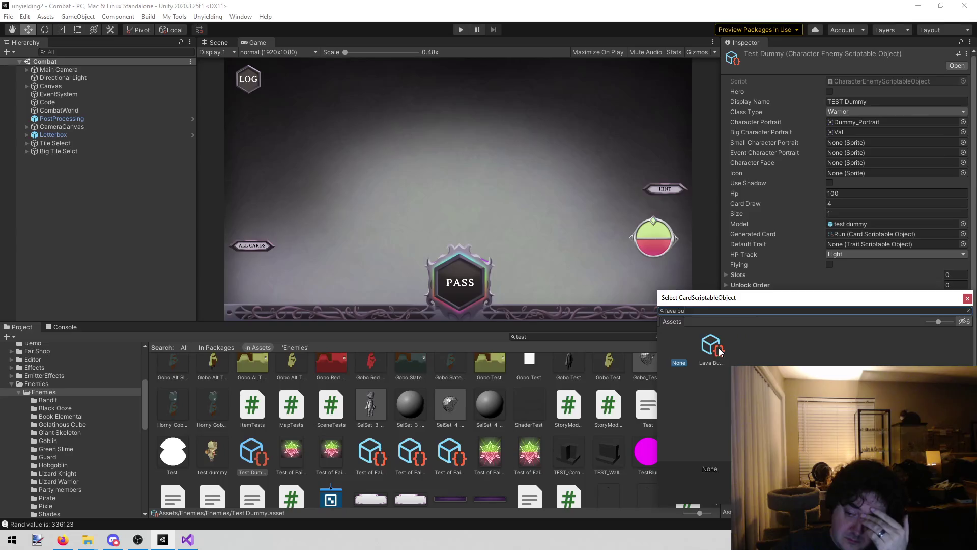
left_click(458, 30)
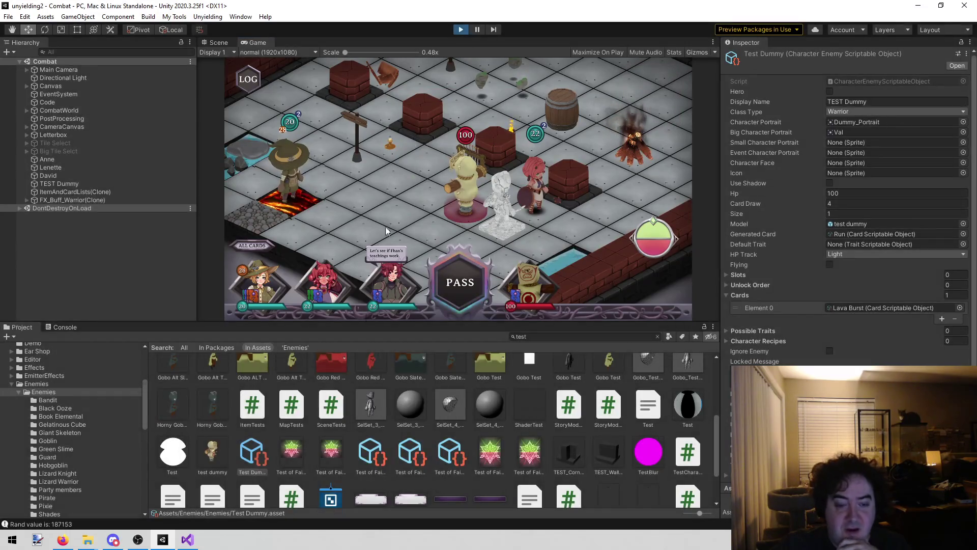
left_click(187, 539)
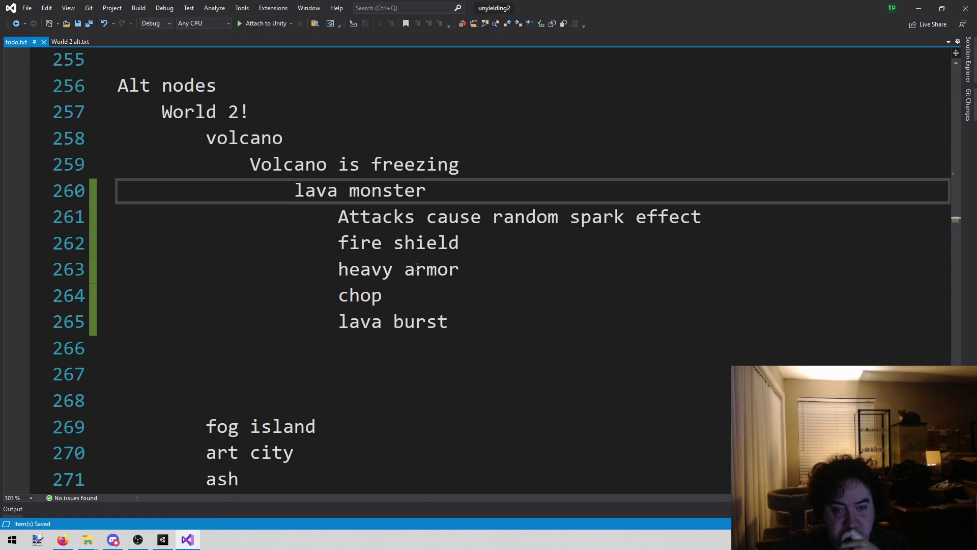
left_click(530, 349)
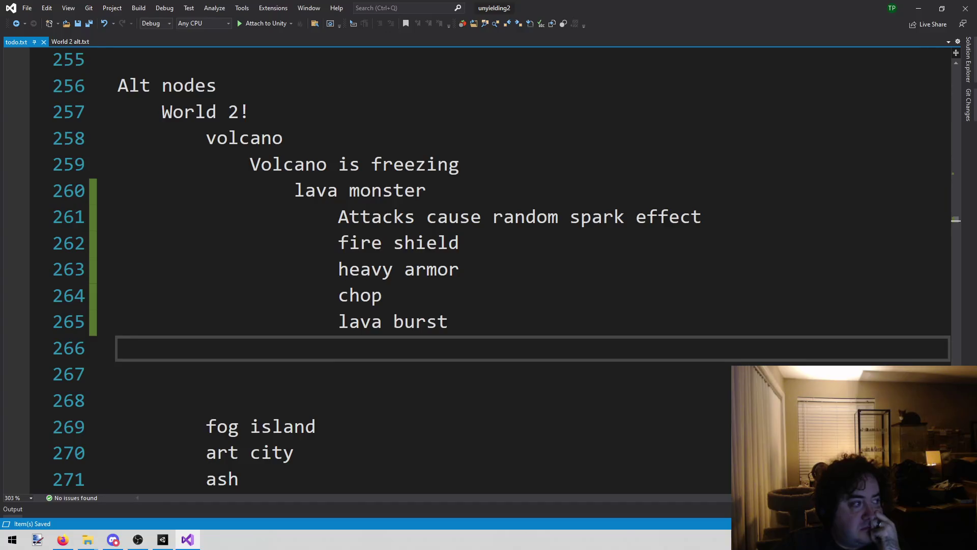
key("alt+Tab")
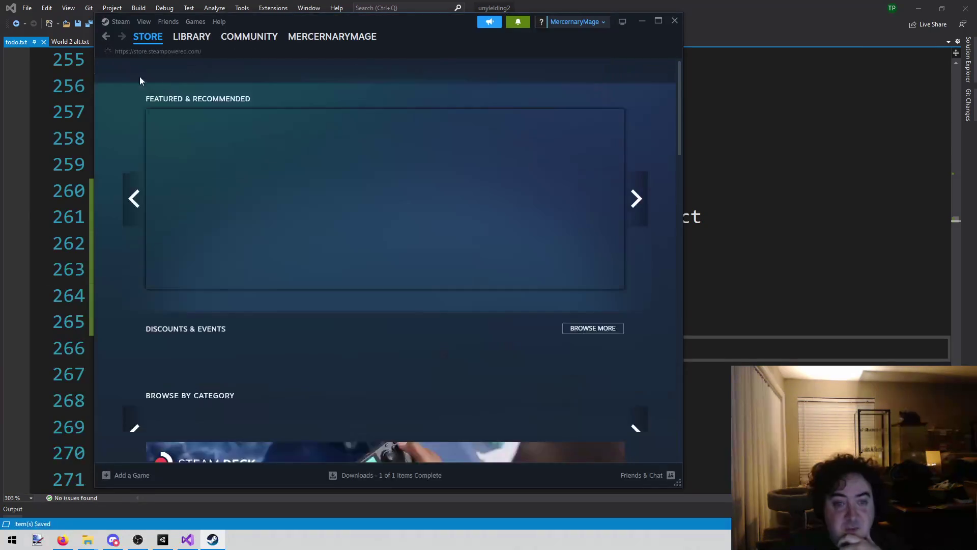
Reload the Steam store and browse the One Turn Kill store page
mouse_move(196, 45)
left_click(148, 36)
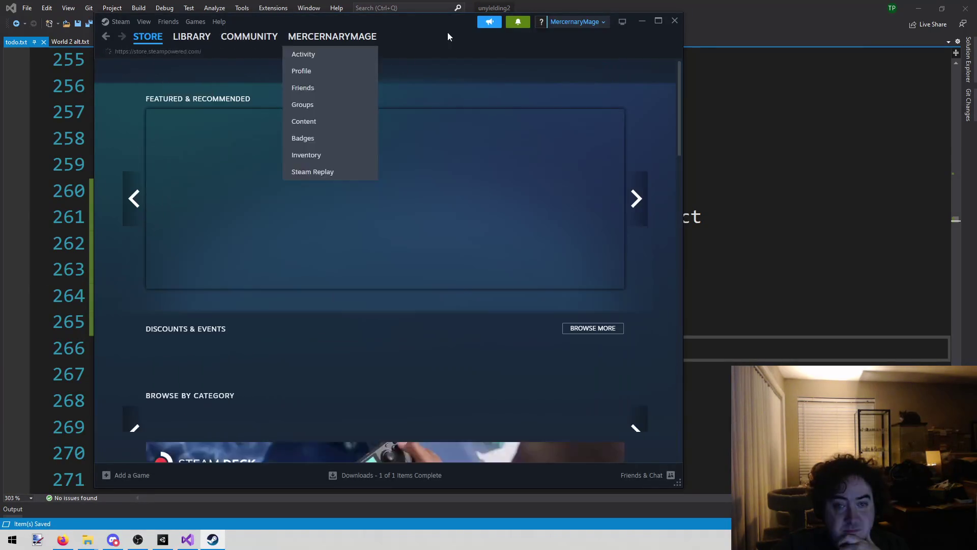
key("alt+Tab")
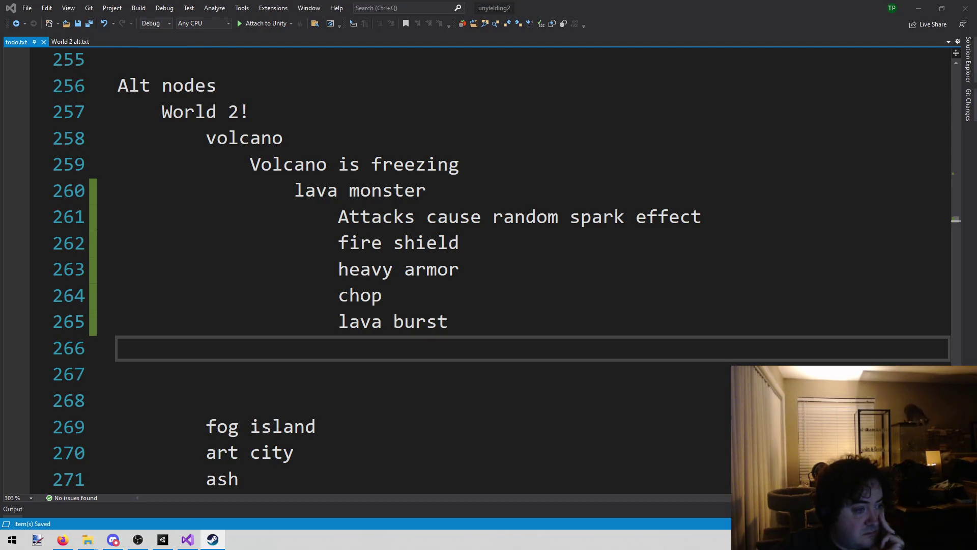
key("alt+Tab")
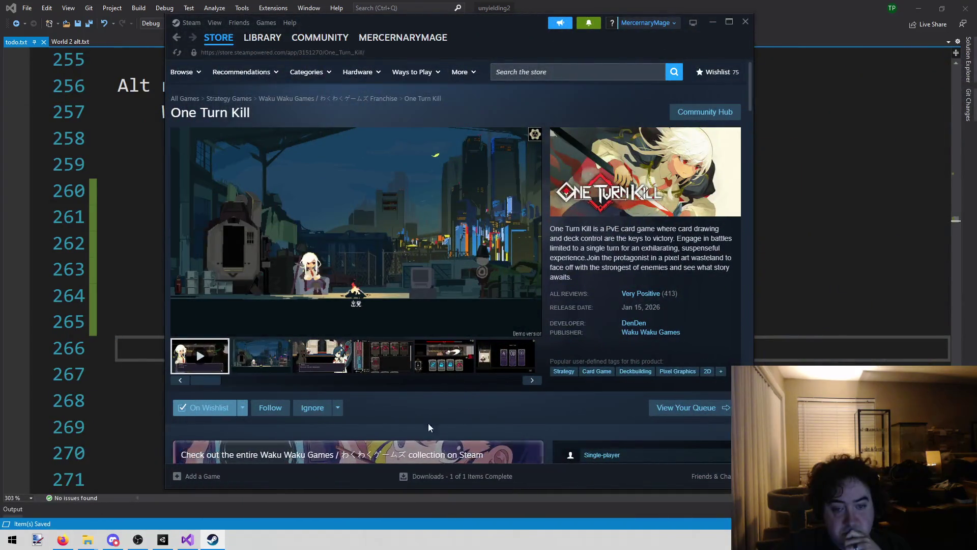
scroll(430, 423, "down", 4)
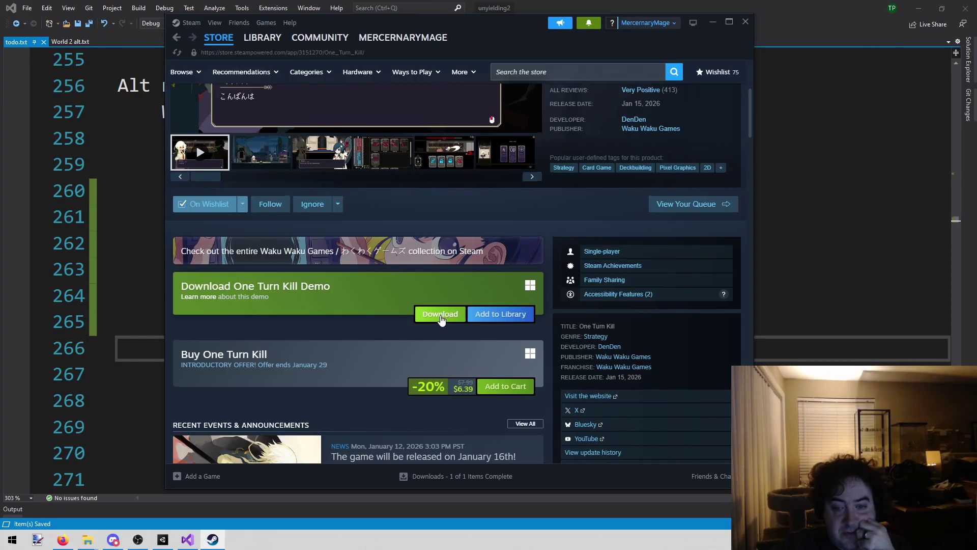
scroll(430, 330, "down", 3)
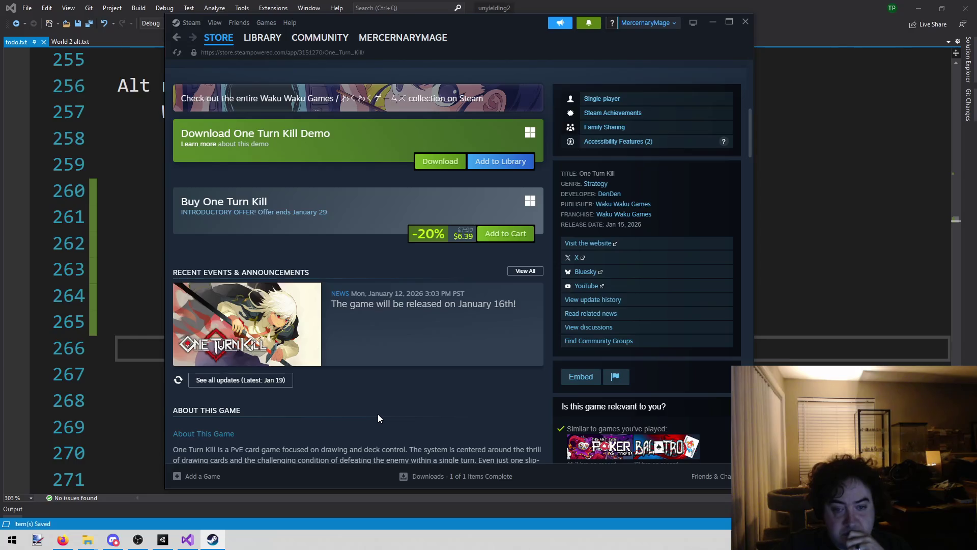
scroll(379, 415, "up", 3)
scroll(378, 414, "up", 1)
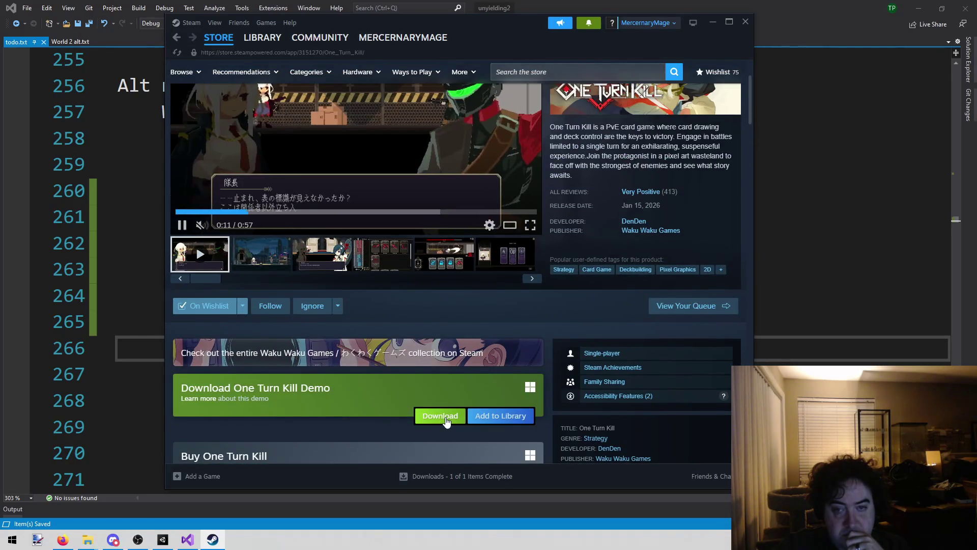
Download and install the One Turn Kill demo to drive C, then minimize Steam
left_click(437, 413)
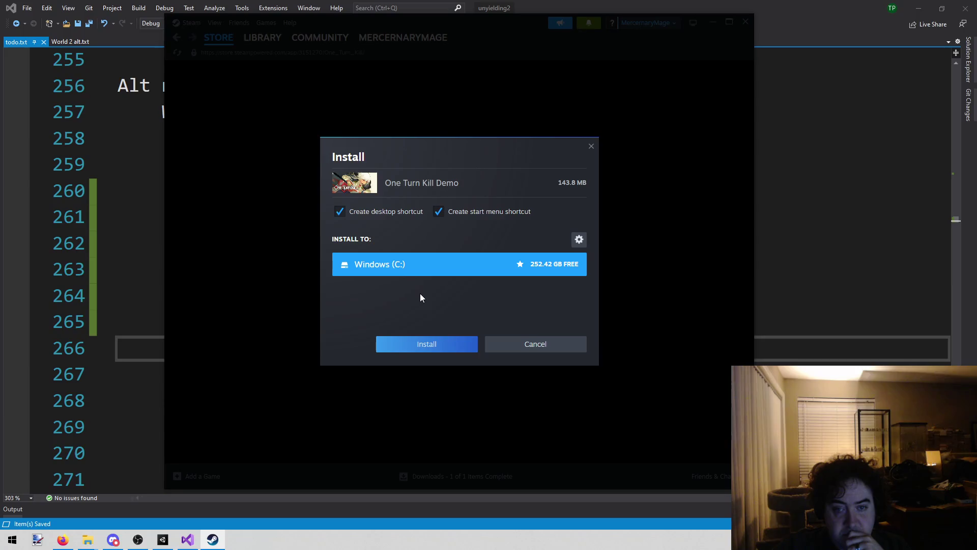
left_click(415, 344)
scroll(417, 143, "up", 3)
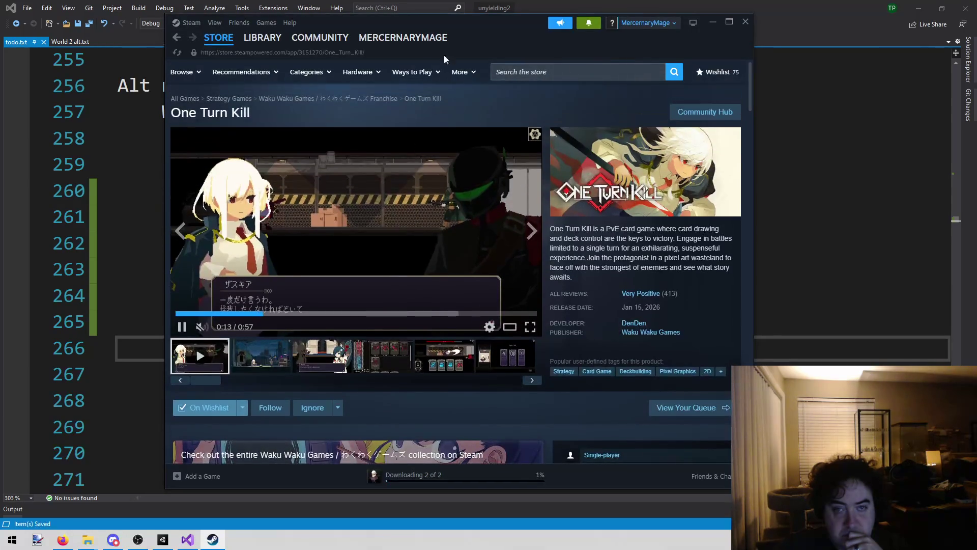
left_click(713, 22)
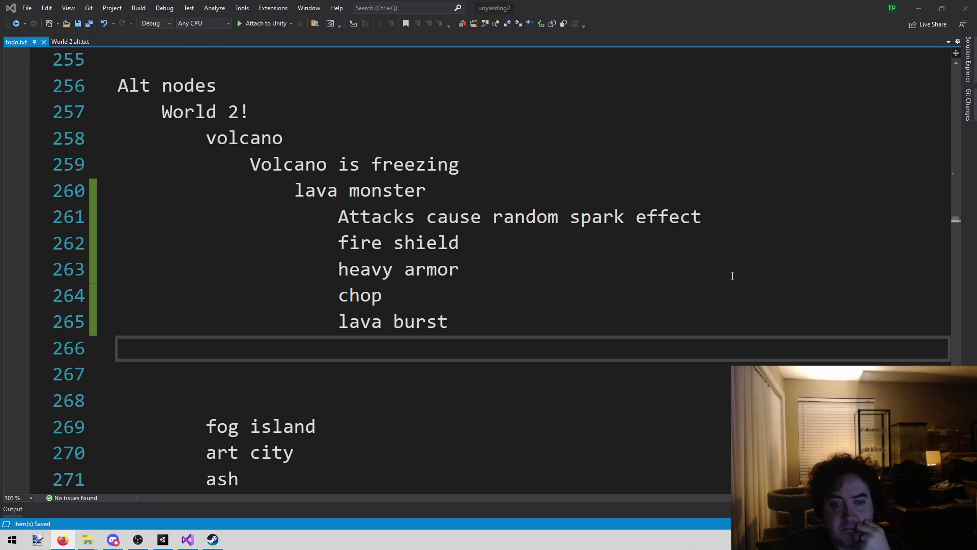
Append '& immune to floor damage' to the spark effect line
left_click(696, 305)
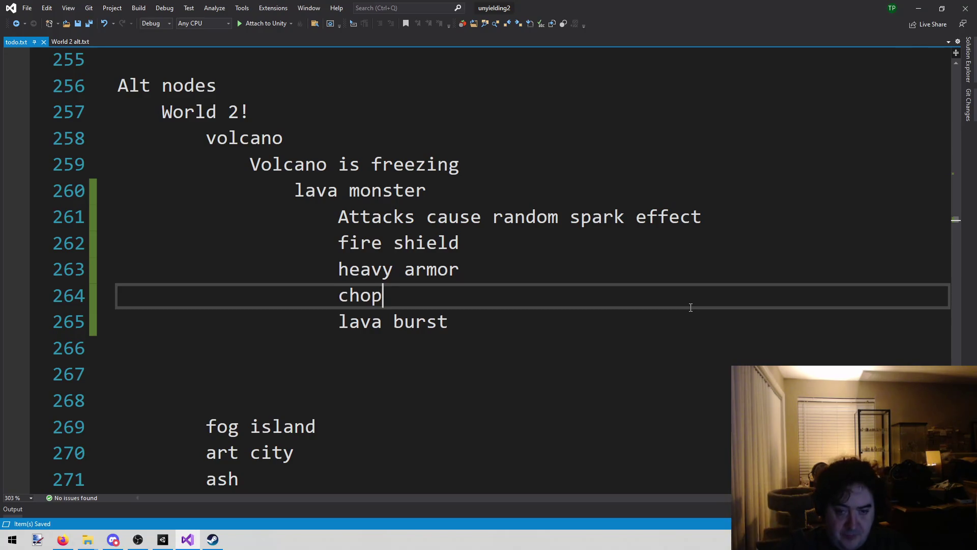
left_click(659, 214)
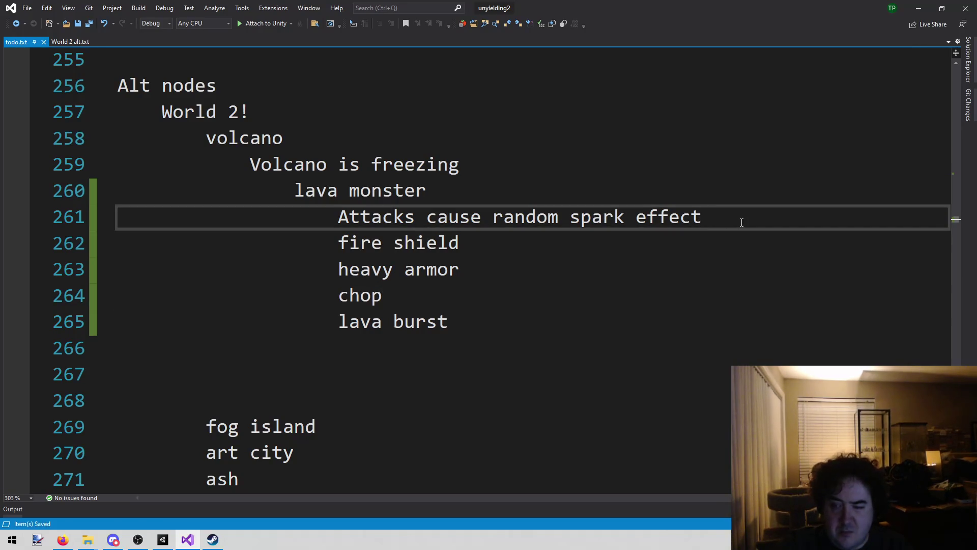
key("Return")
key("BackSpace")
key("BackSpace")
key("BackSpace")
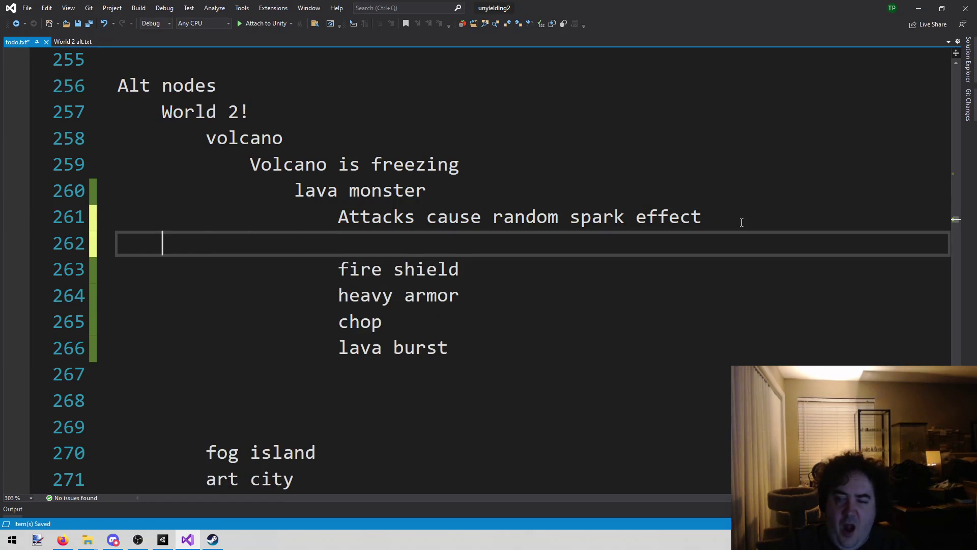
key("BackSpace")
key("BackSpace")
type("&")
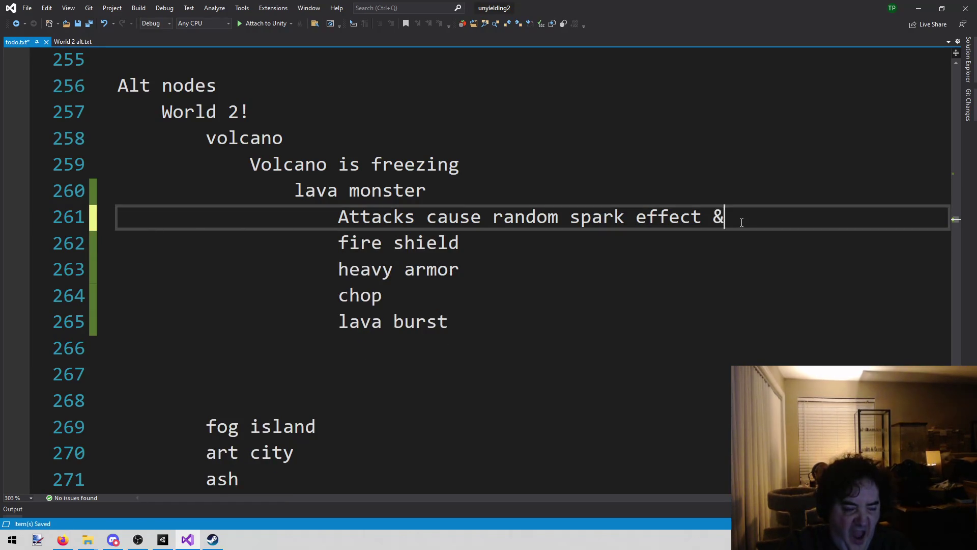
type(" i")
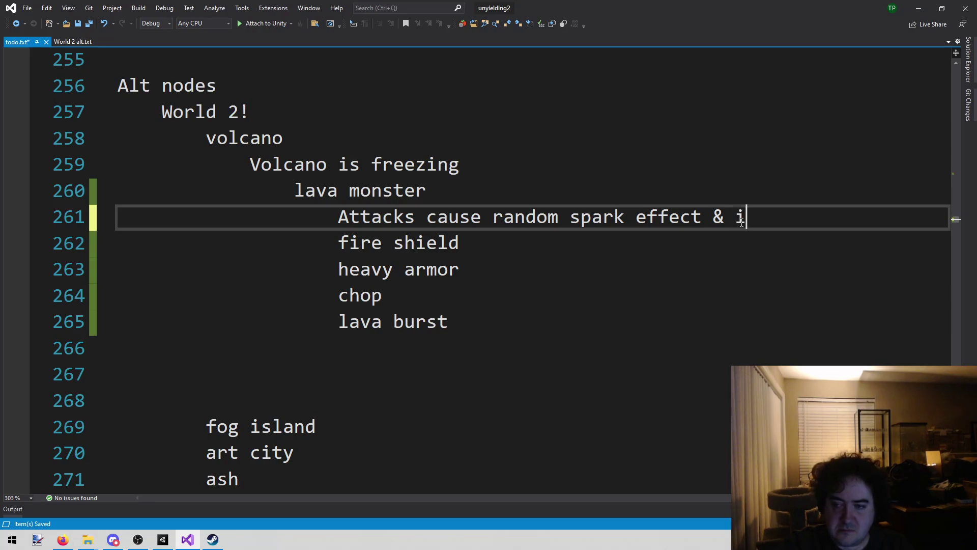
type("mmune to floor sp")
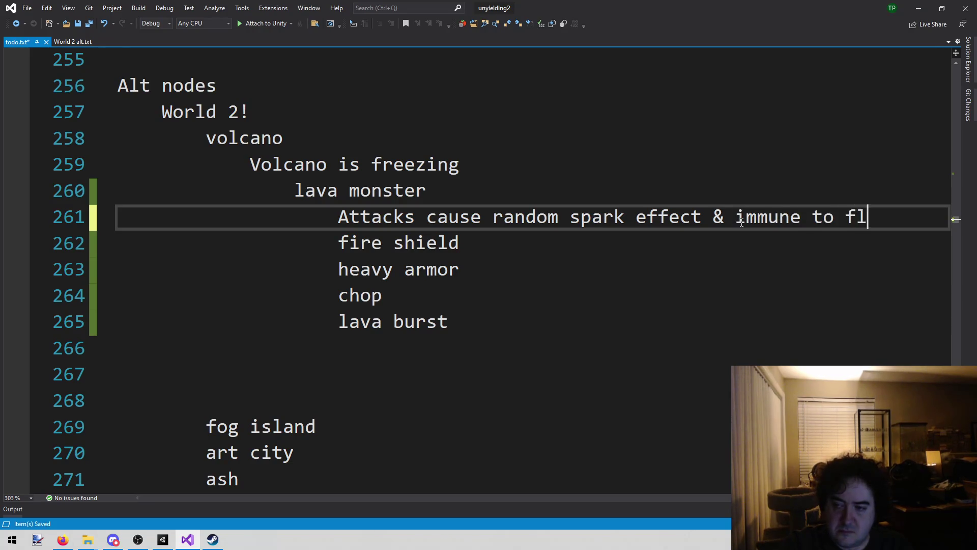
key("BackSpace")
key("BackSpace")
type("damage")
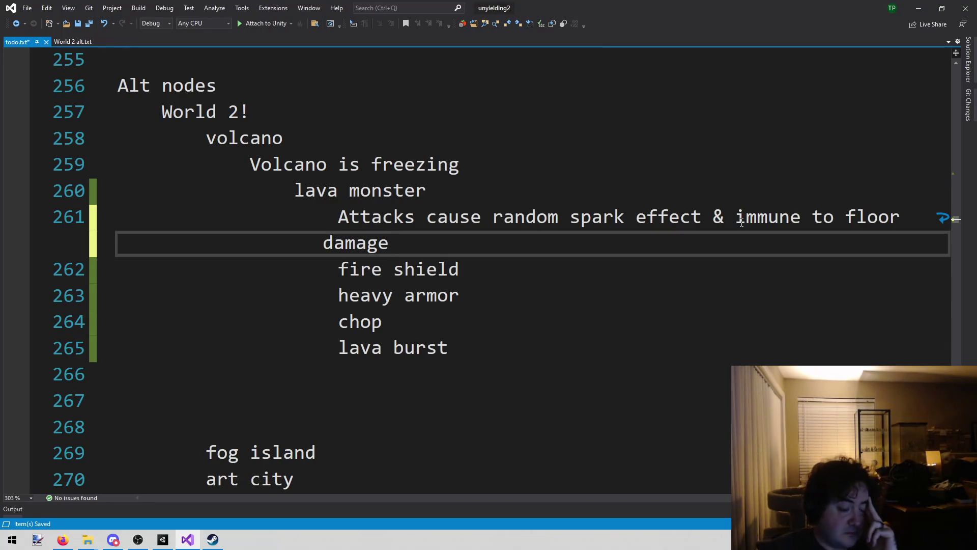
Insert a blank line above fire shield and add 'training?' and 'run' lines after lava burst
key("Down")
key("Down")
key("Down")
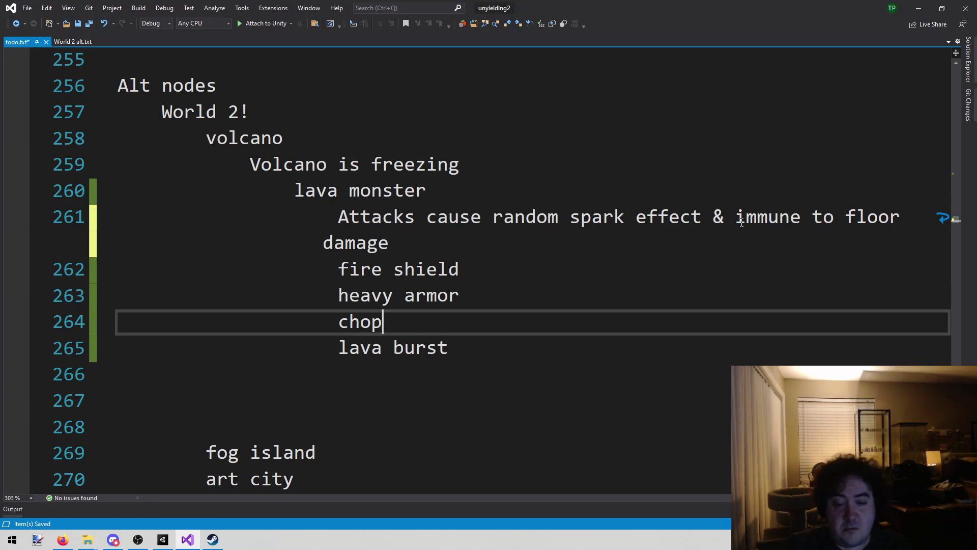
key("Up")
key("Up")
key("Home")
key("Return")
key("Down")
key("Down")
key("Down")
key("End")
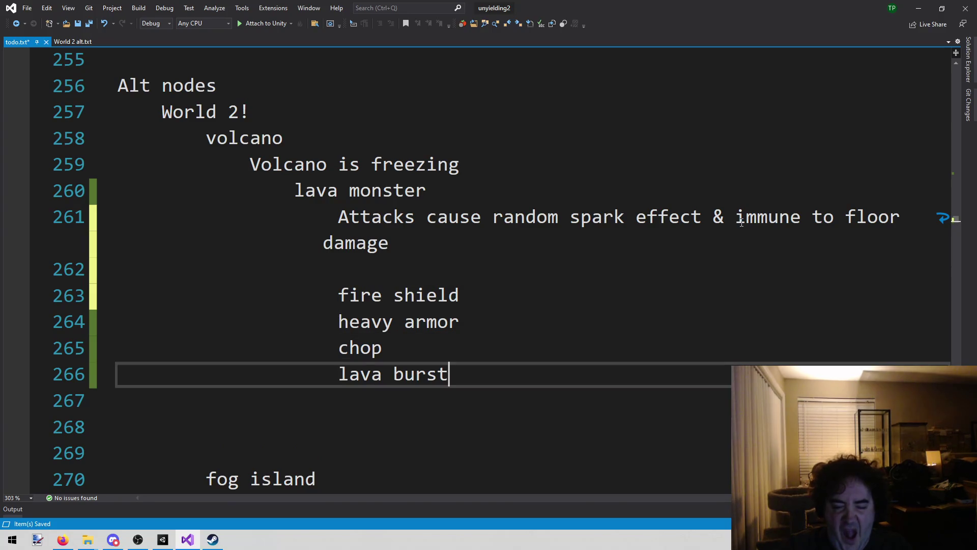
key("Return")
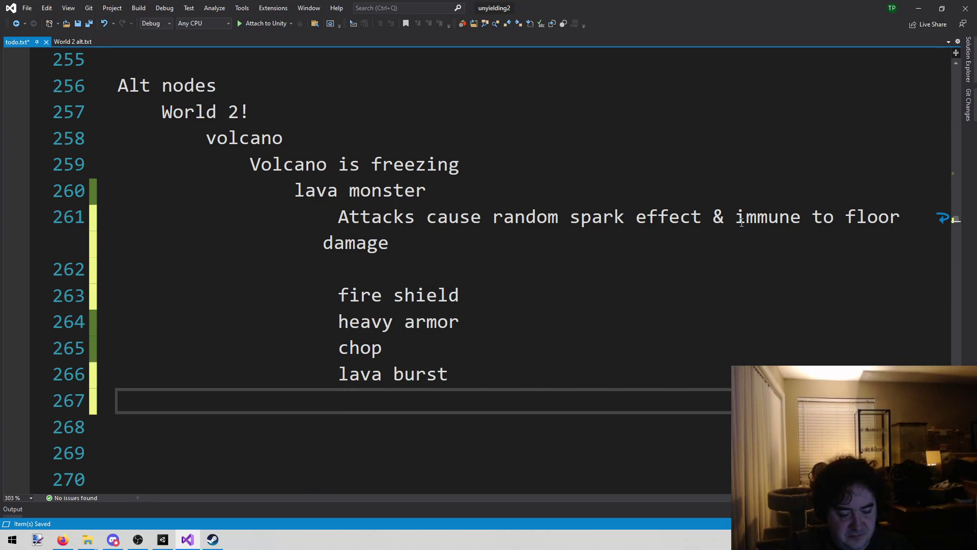
type("training?")
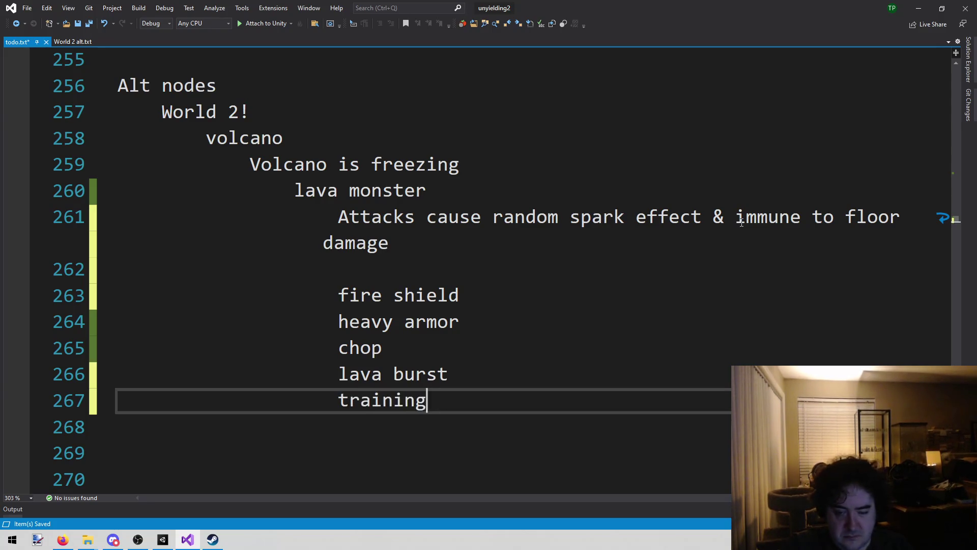
key("Return")
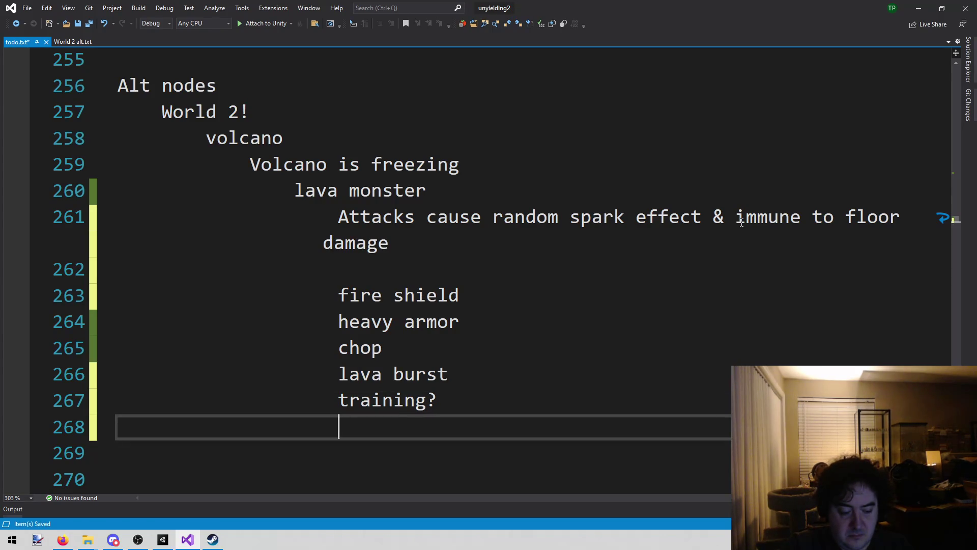
type("run")
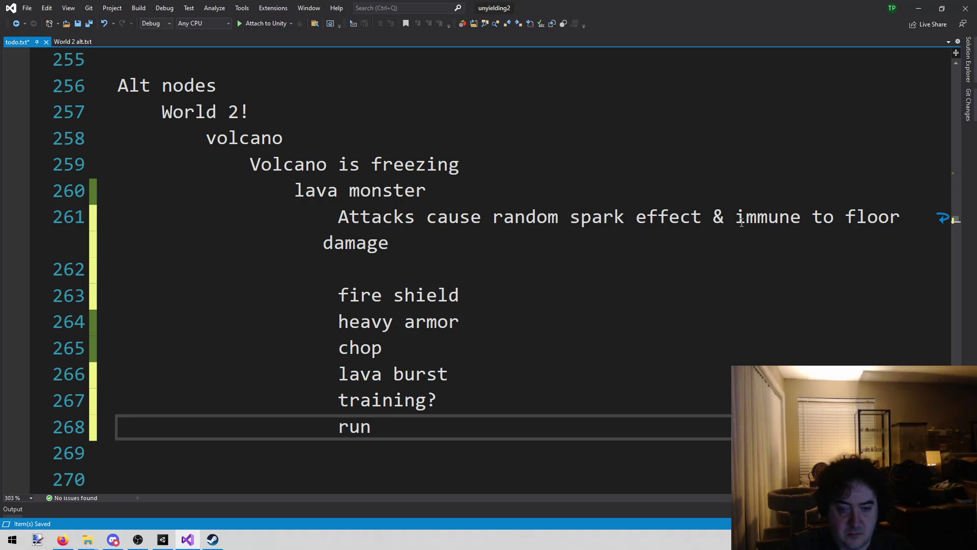
Add three more 'chop' lines so the lava monster lists chop four times
key("Up")
key("Up")
key("Up")
key("Down")
key("Down")
key("Down")
key("Up")
key("Up")
key("End")
key("shift+Left")
key("shift+Left")
key("shift+Left")
key("End")
key("Return")
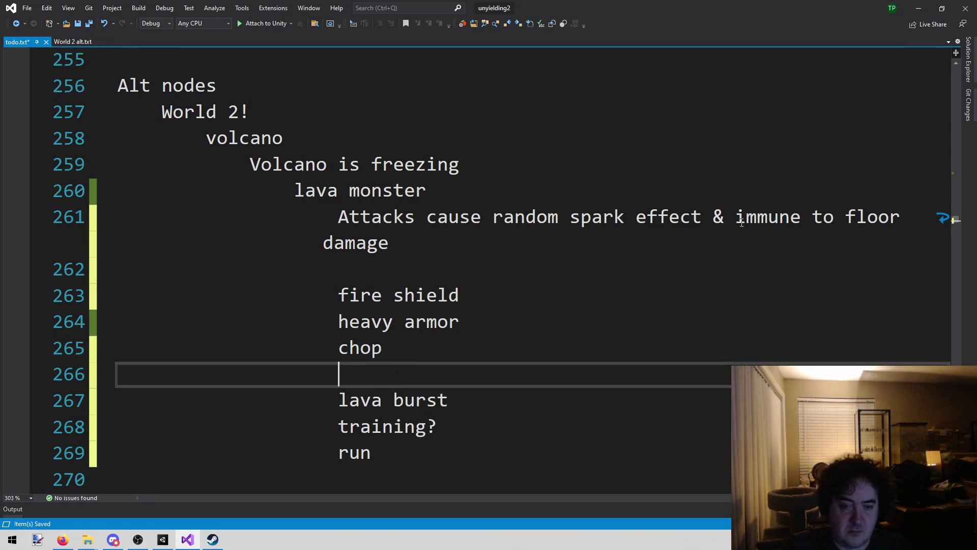
type("chop")
key("Return")
type("chop")
key("Return")
type("chop")
key("Down")
key("Down")
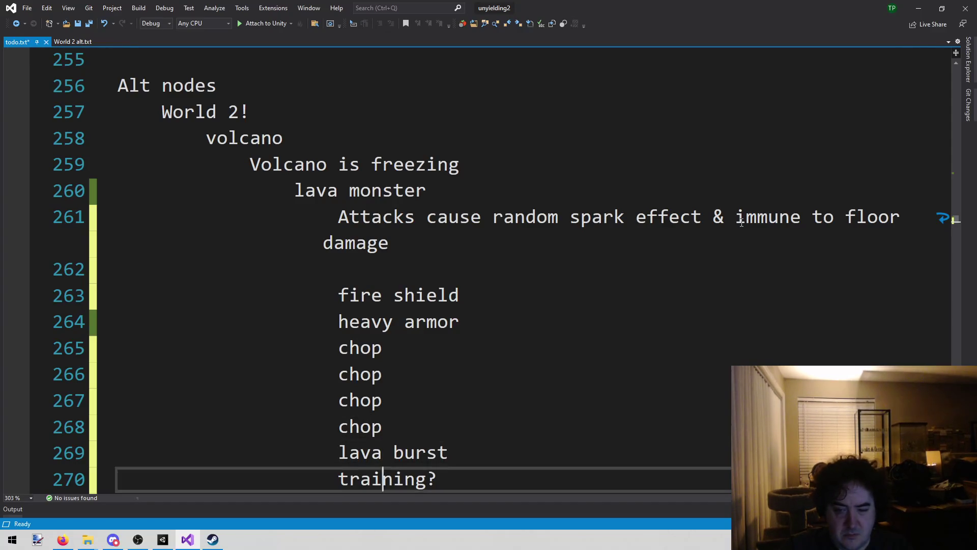
key("Down")
key("Down")
key("Down")
key("Up")
key("Up")
key("Up")
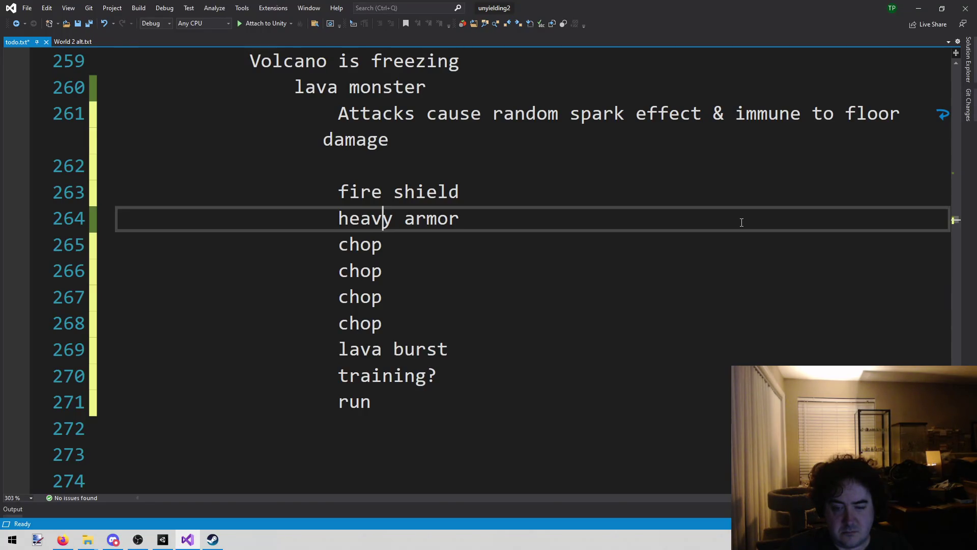
Copy the 'lava burst' line twice so it appears three times
key("Down")
key("Down")
key("Down")
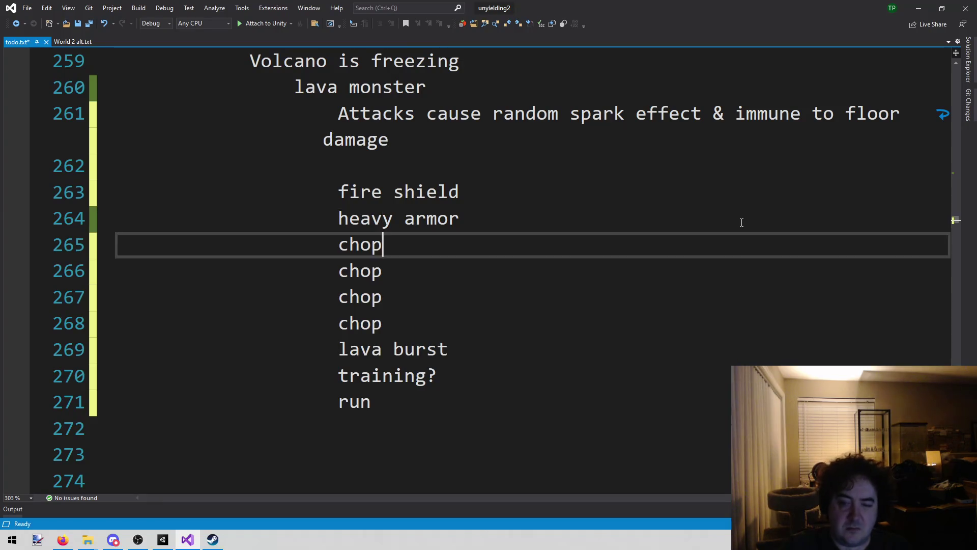
key("Up")
key("End")
key("shift+Home")
key("ctrl+c")
key("End")
key("Return")
key("ctrl+v")
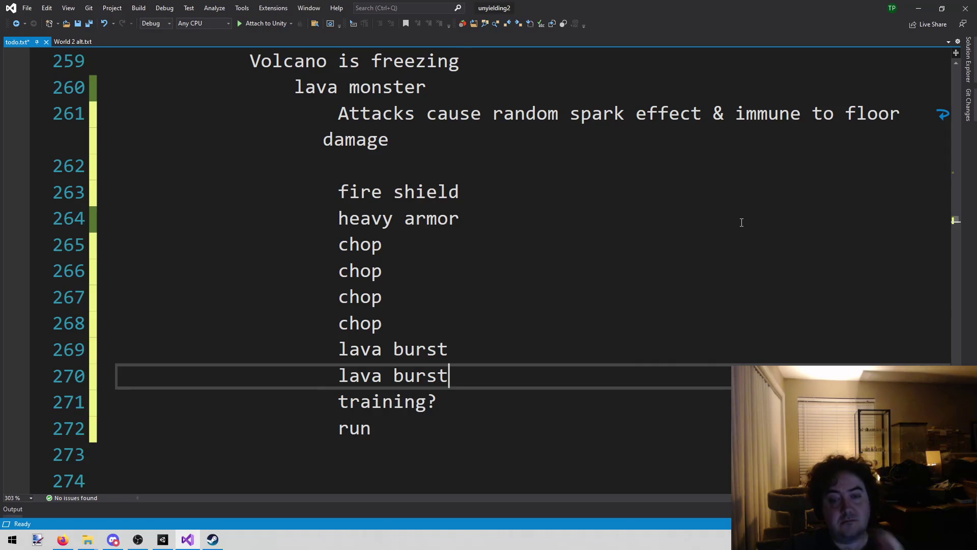
key("Return")
key("ctrl+v")
Duplicate the 'heavy armor' line
key("Up")
key("Up")
key("Up")
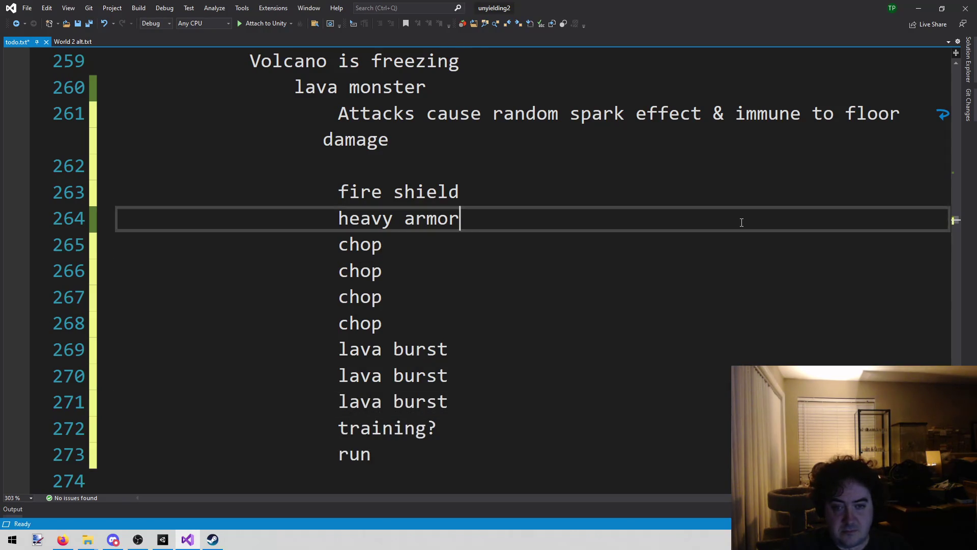
key("shift+Home")
key("End")
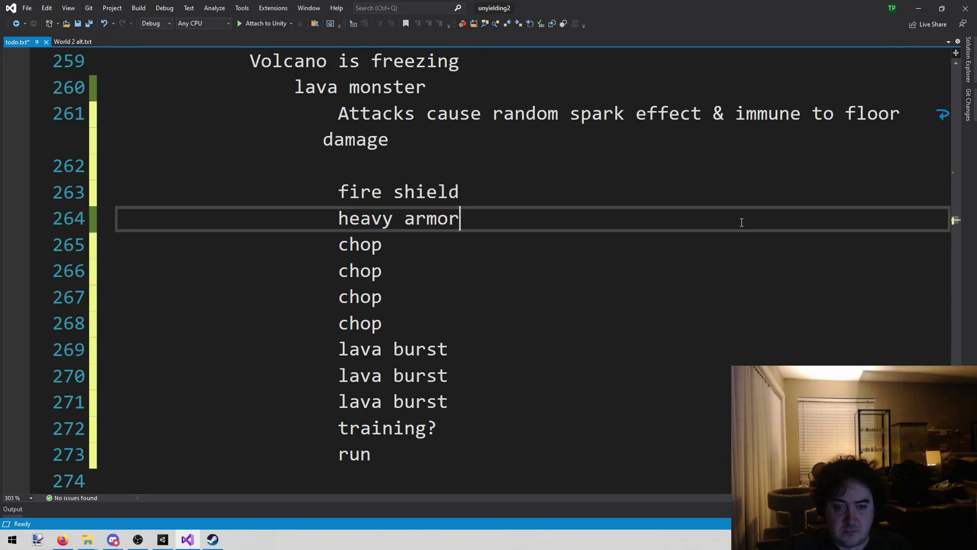
key("ctrl+d")
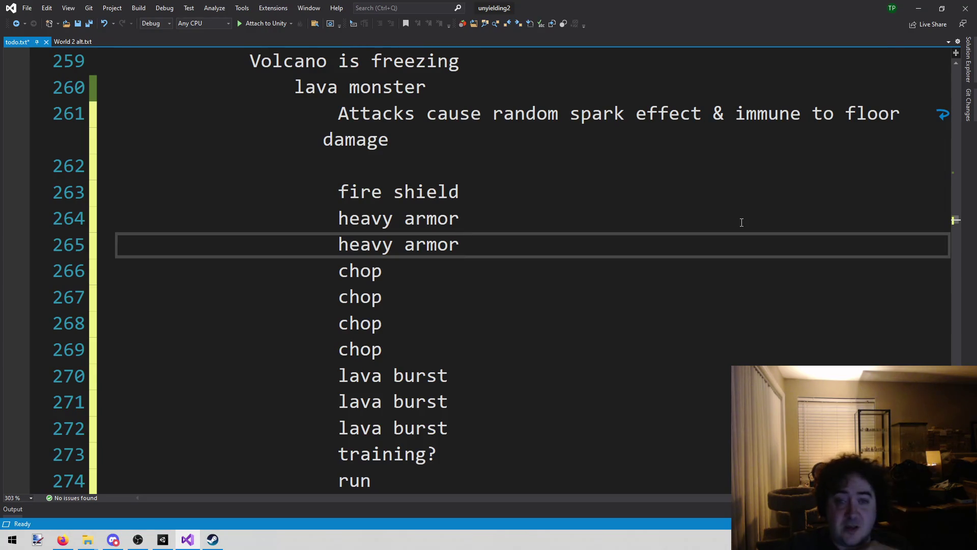
Add the note 'I bet the AI will swap geo on swapped geo, ruining the game' below line 262
scroll(741, 222, "up", 1)
left_click(538, 236)
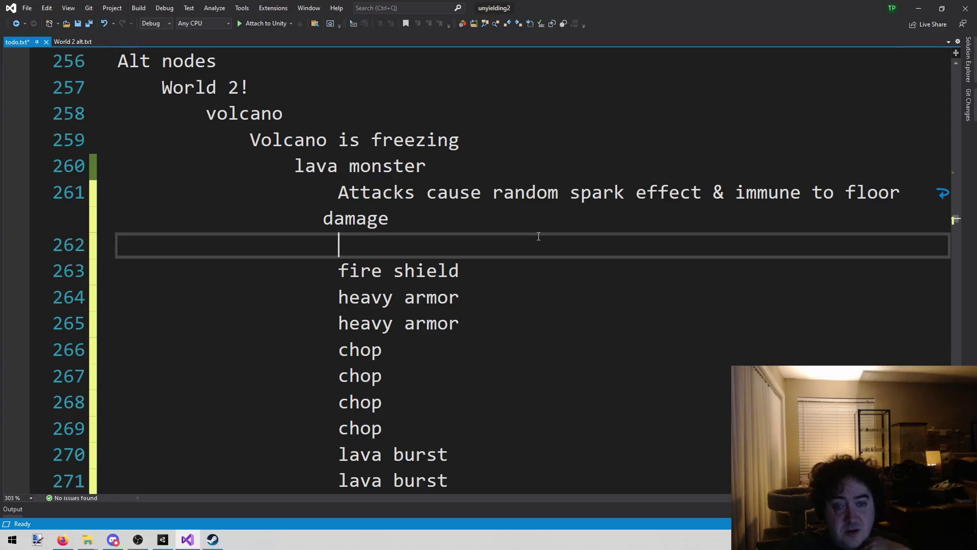
scroll(519, 237, "up", 1)
scroll(397, 268, "down", 3)
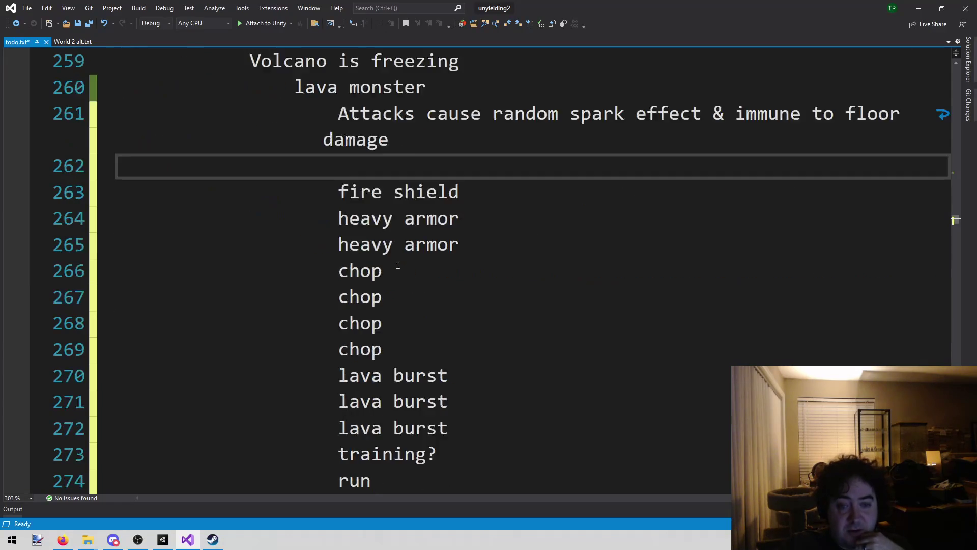
scroll(332, 315, "up", 3)
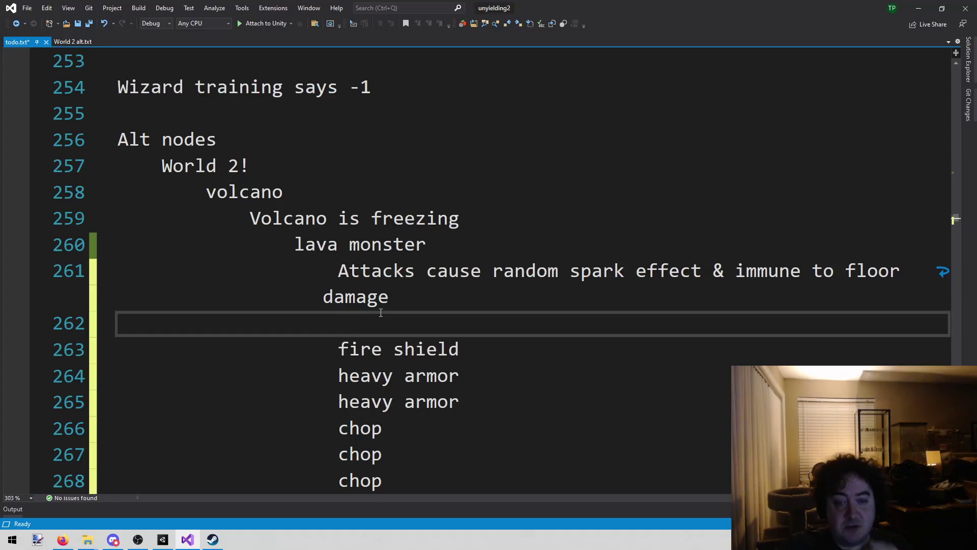
key("Return")
key("Return")
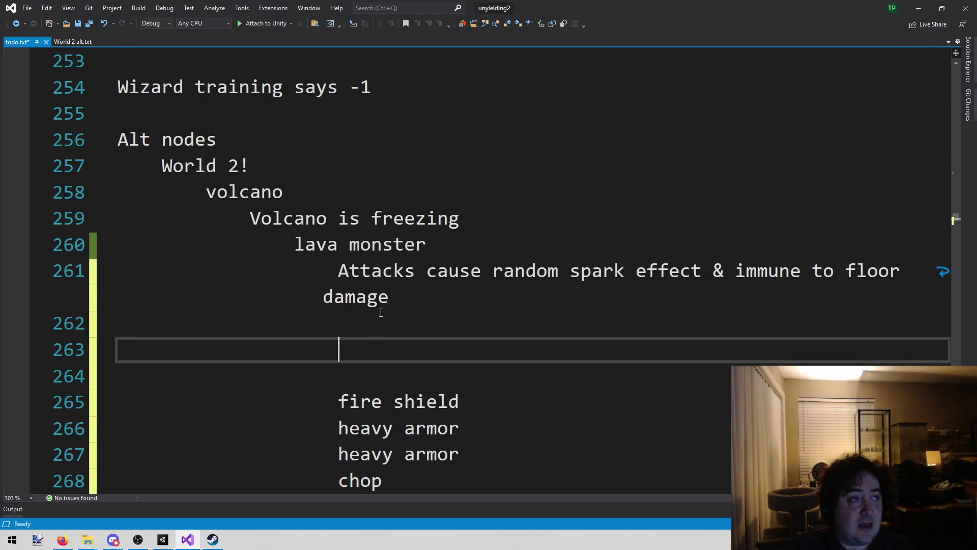
type("I bet the AI ")
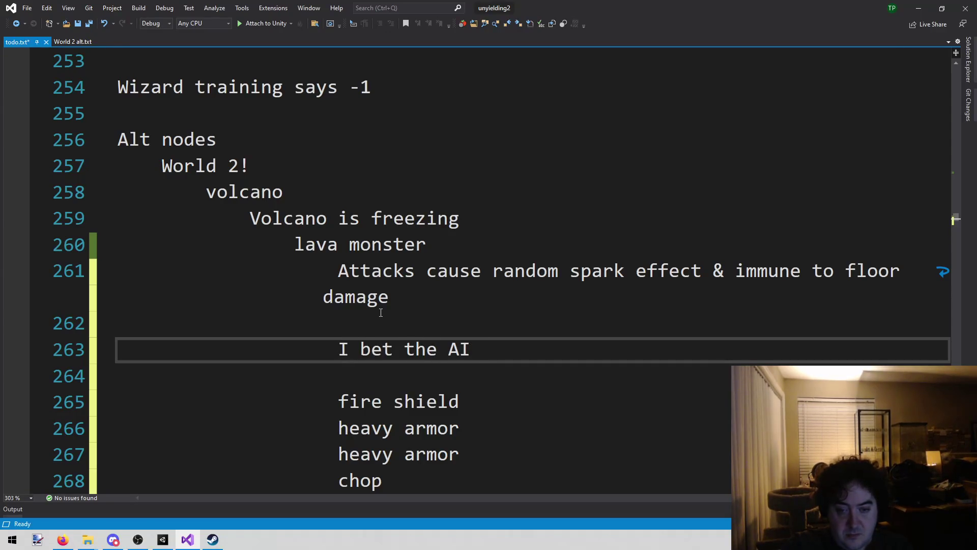
type("will swap geo")
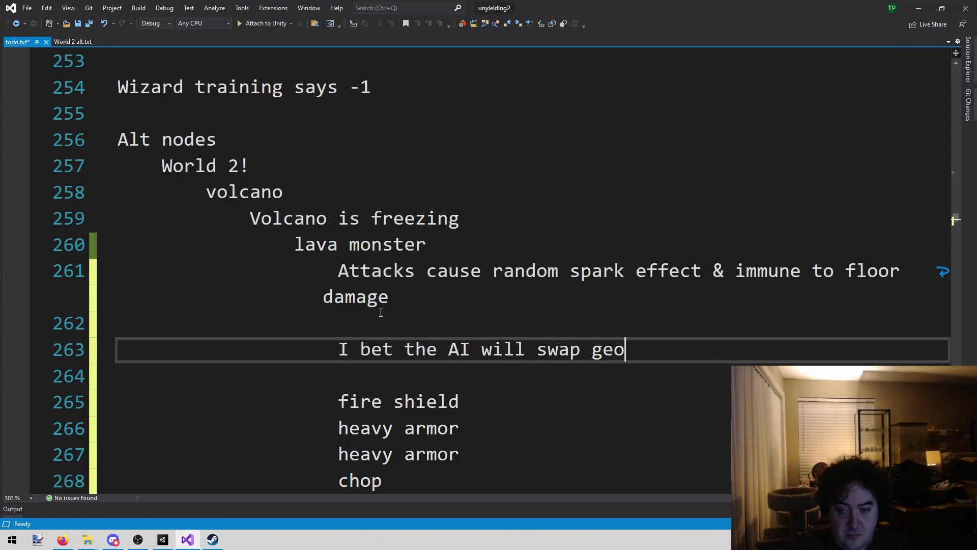
type(" on swapped ge")
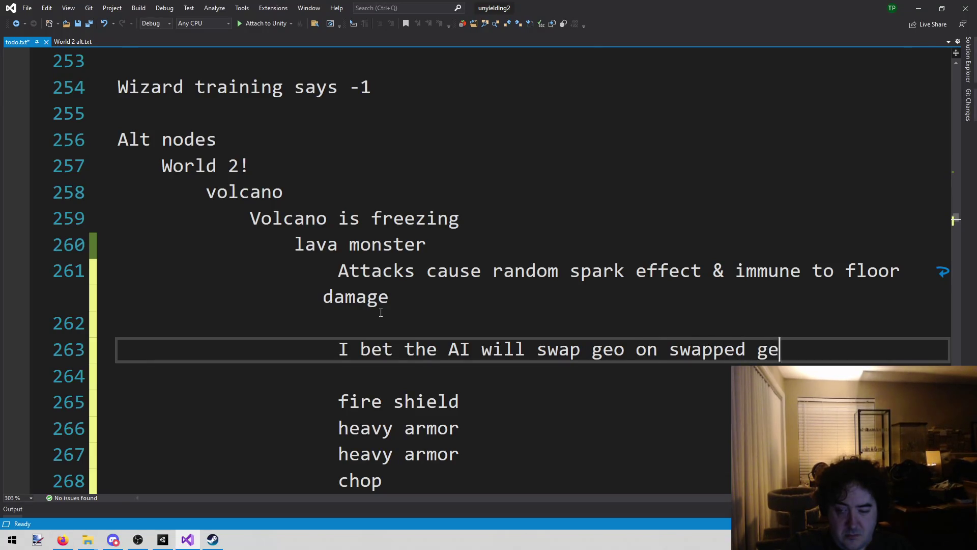
type("o, r")
type("uning")
key("BackSpace")
key("BackSpace")
key("BackSpace")
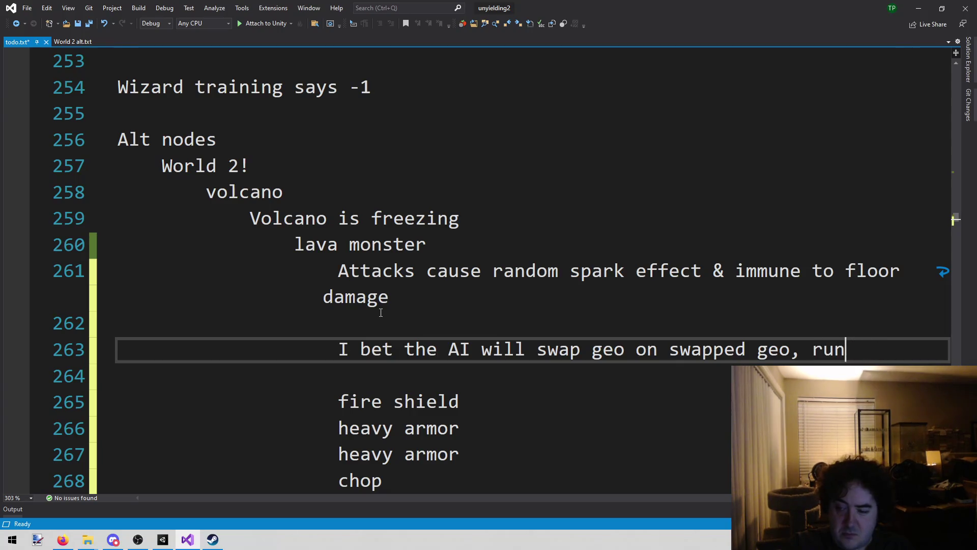
type("ining the game")
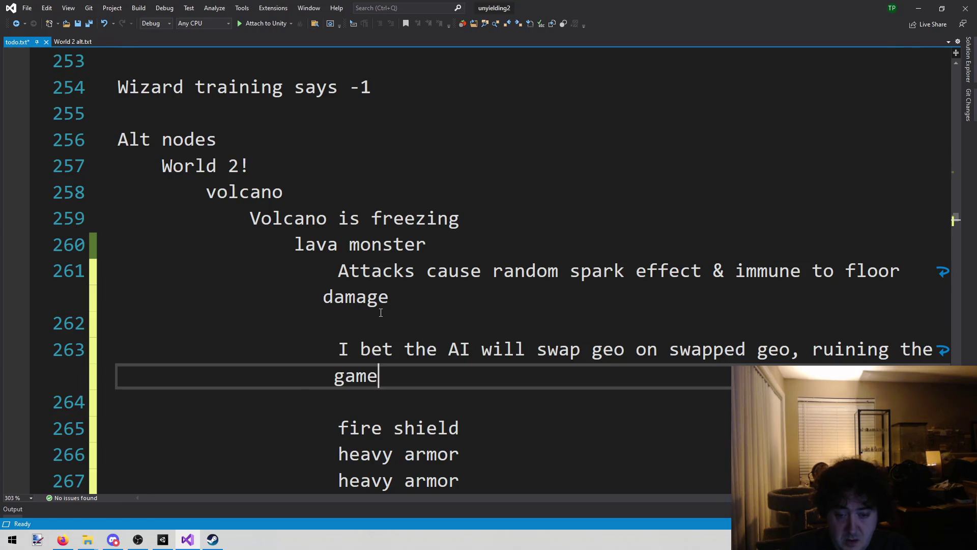
Scroll through the lava monster notes to review the new entries
scroll(443, 384, "down", 5)
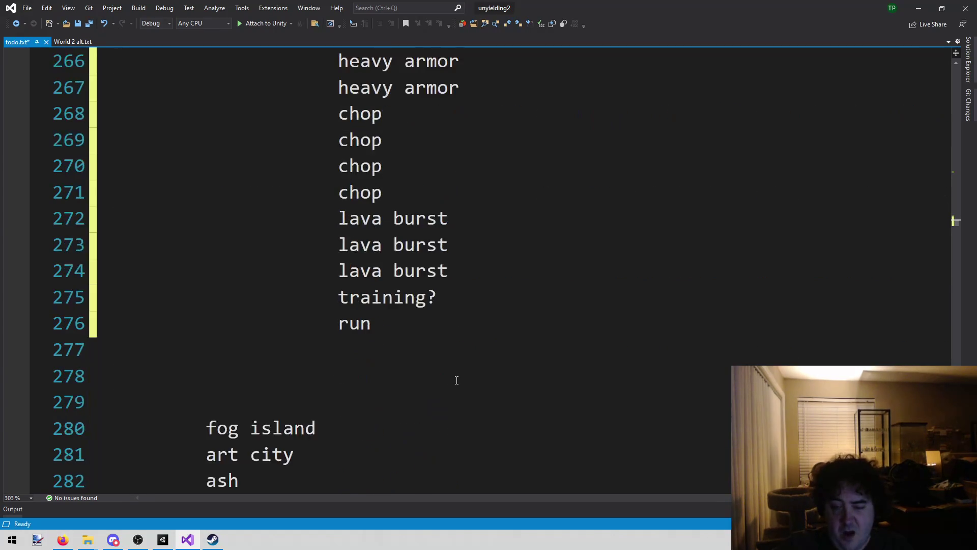
scroll(451, 386, "up", 1)
left_click(448, 399)
scroll(450, 398, "up", 4)
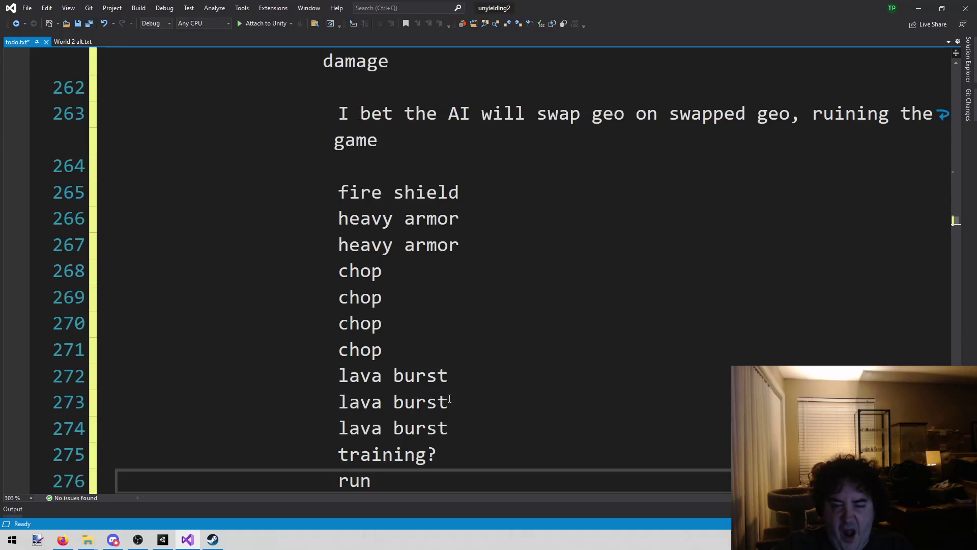
left_click(461, 325)
left_click(439, 307)
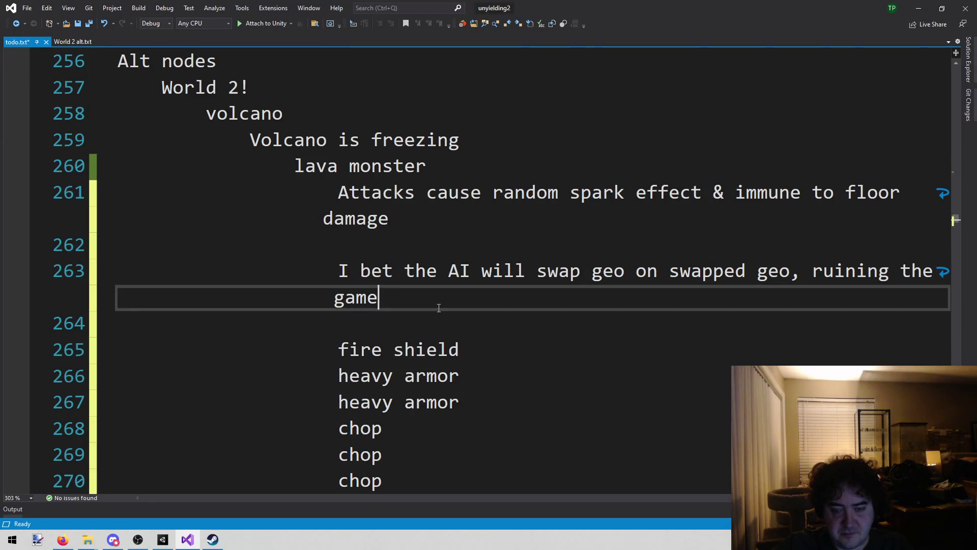
left_click(163, 540)
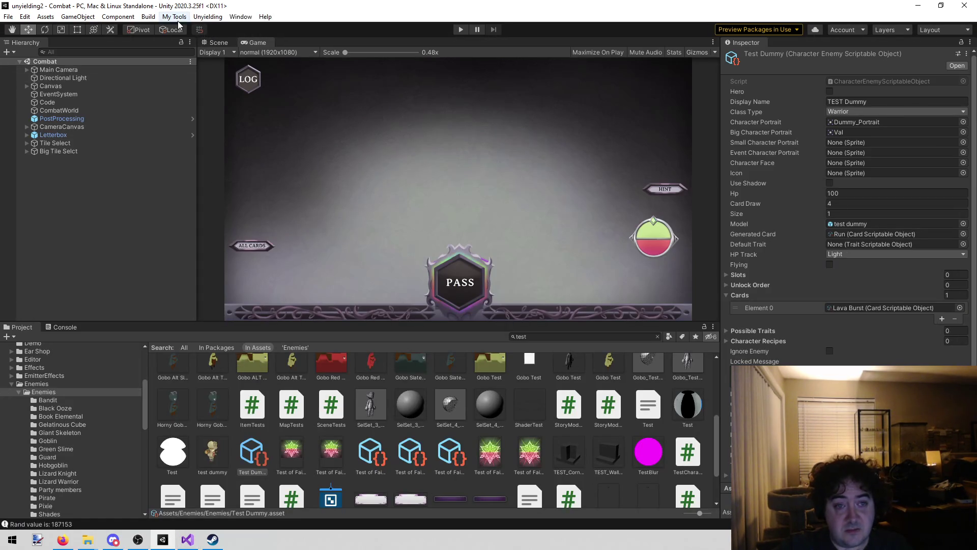
Scroll through the Project search results while Test Dummy shows Lava Burst as its card
scroll(193, 416, "up", 3)
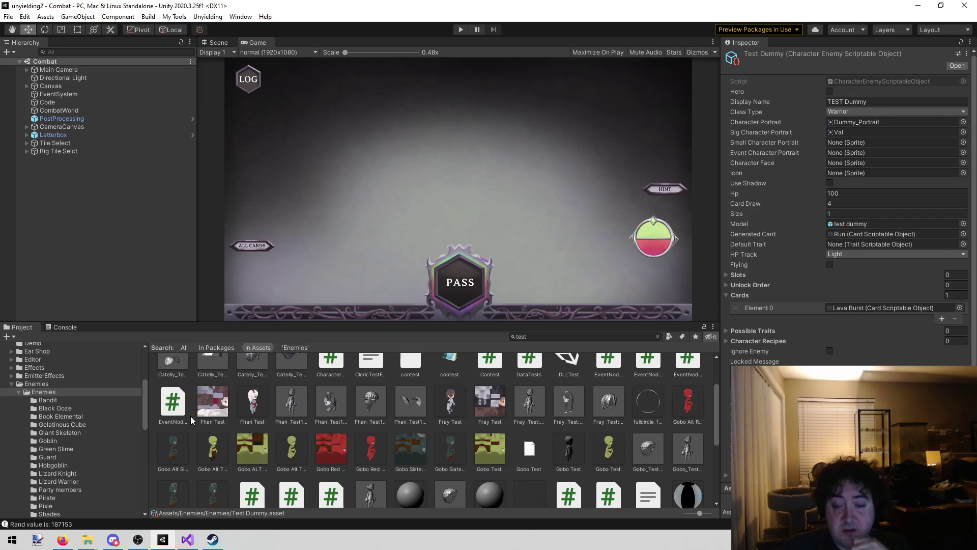
scroll(477, 450, "down", 3)
scroll(477, 450, "up", 5)
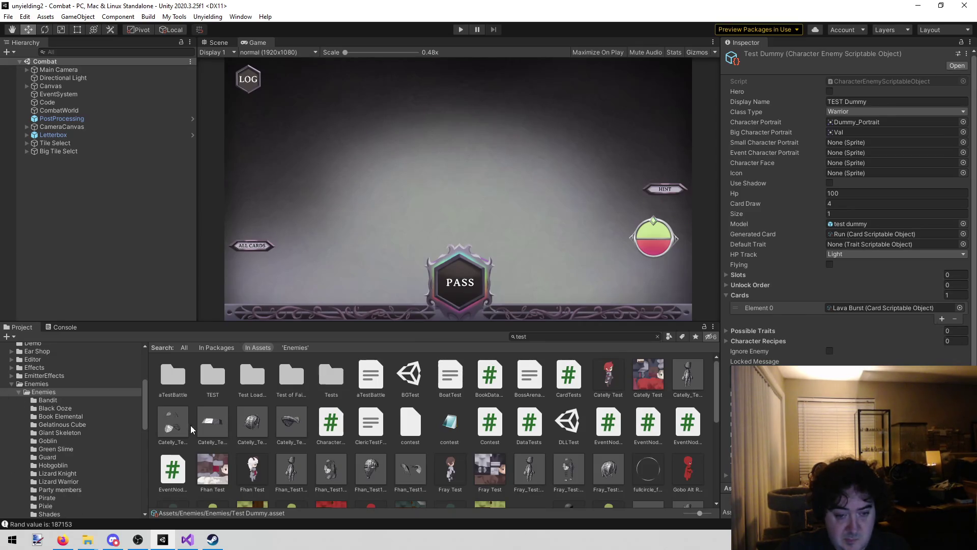
scroll(192, 429, "down", 5)
scroll(182, 441, "up", 5)
scroll(37, 389, "up", 4)
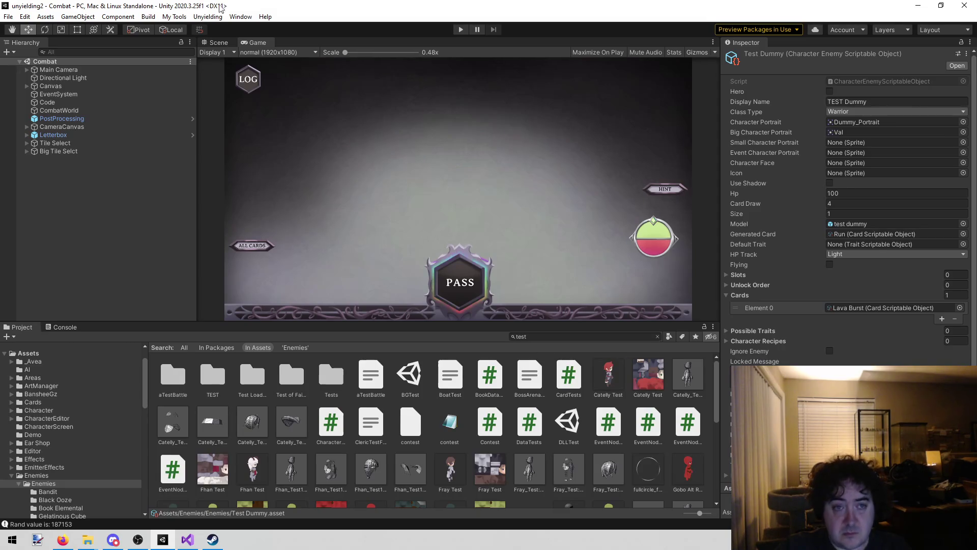
left_click(212, 18)
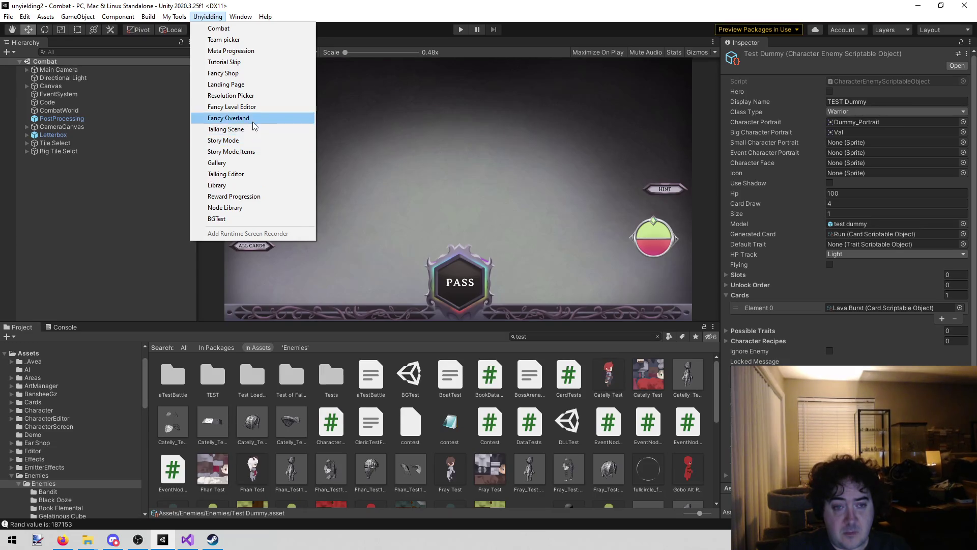
Load the FancyOverland scene, run it briefly, and expand World 2's Nodes in the Hierarchy
left_click(229, 118)
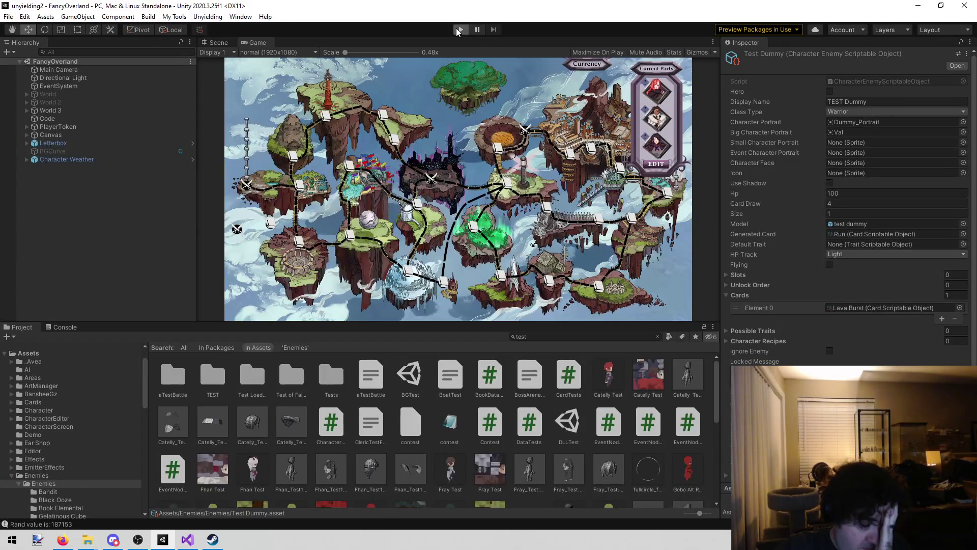
left_click(460, 29)
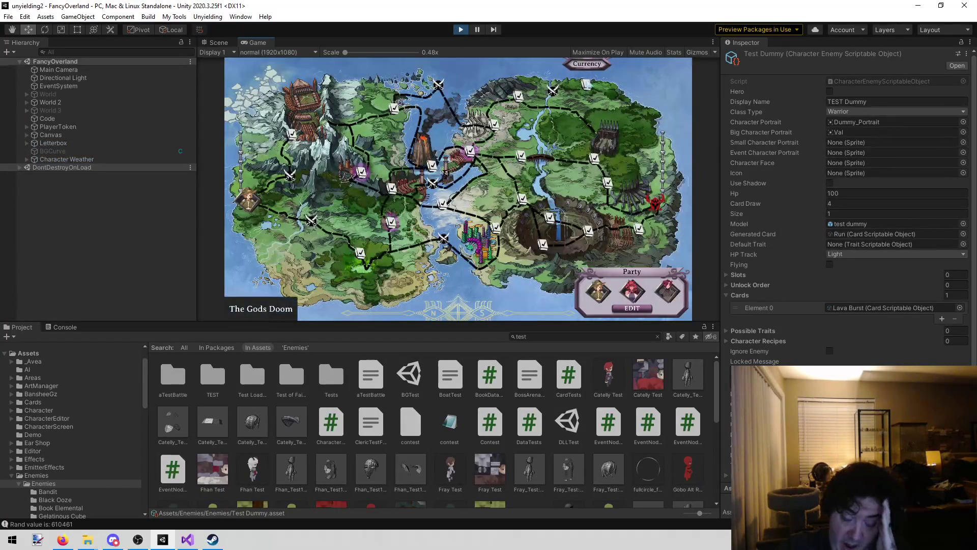
left_click(456, 29)
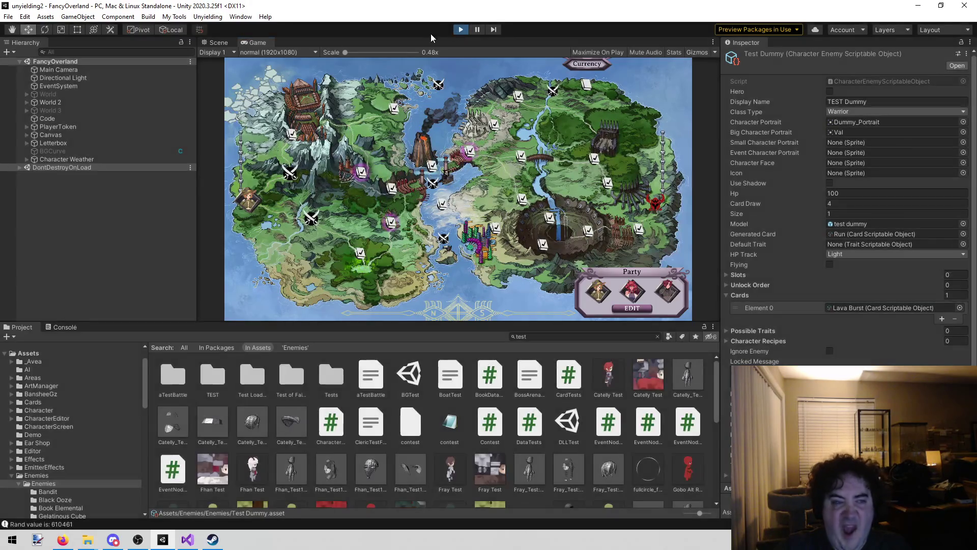
left_click(28, 101)
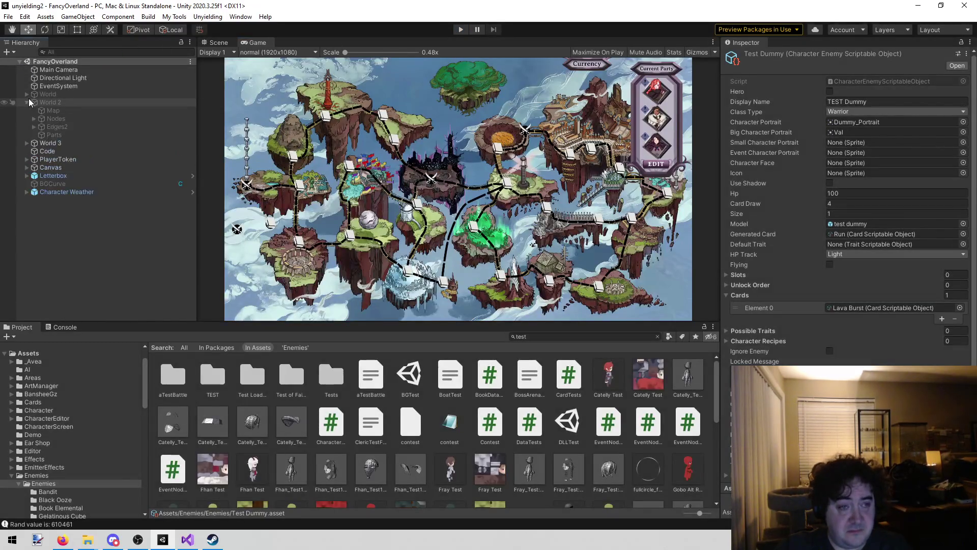
left_click(47, 118)
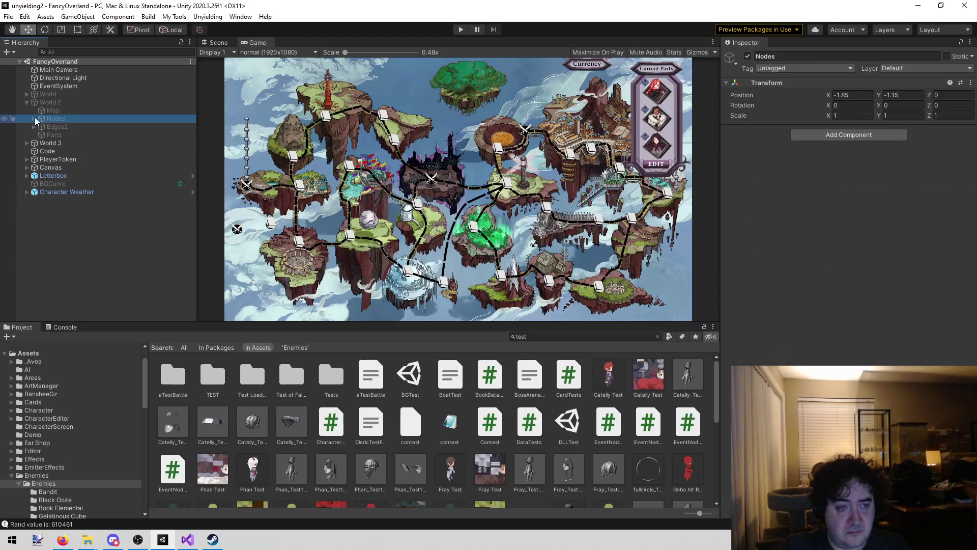
left_click(34, 118)
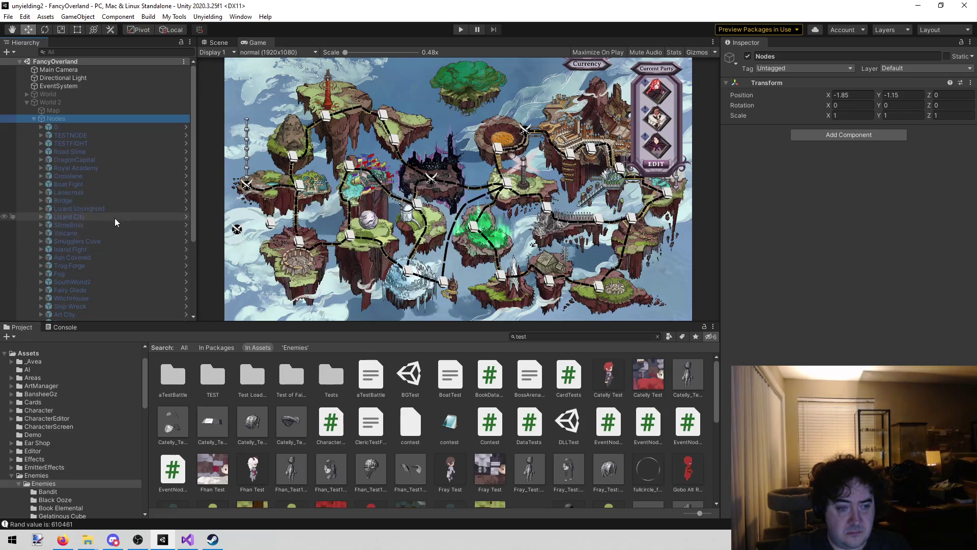
Copy Volcano's Creator Name EventNodeVolcano into TESTNODE and save the scene
left_click(114, 233)
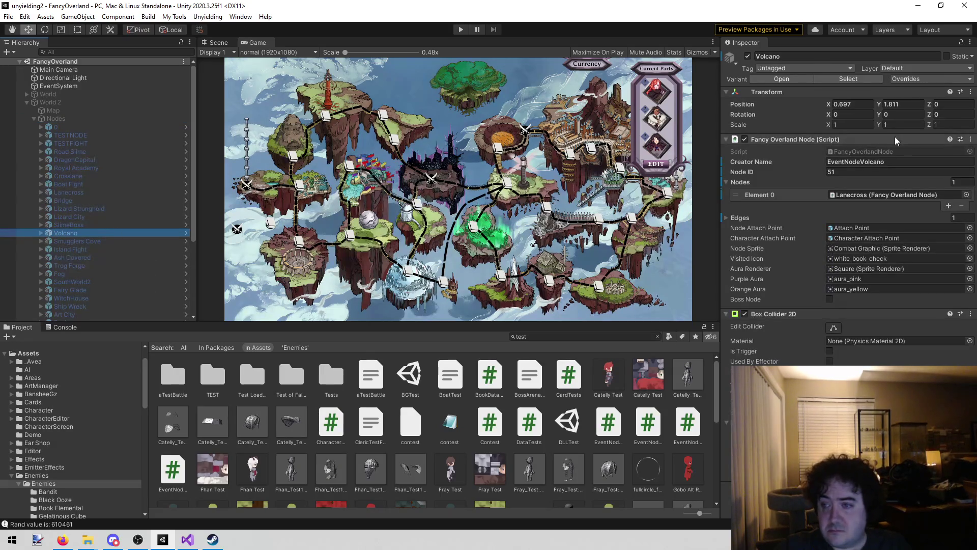
left_click(896, 163)
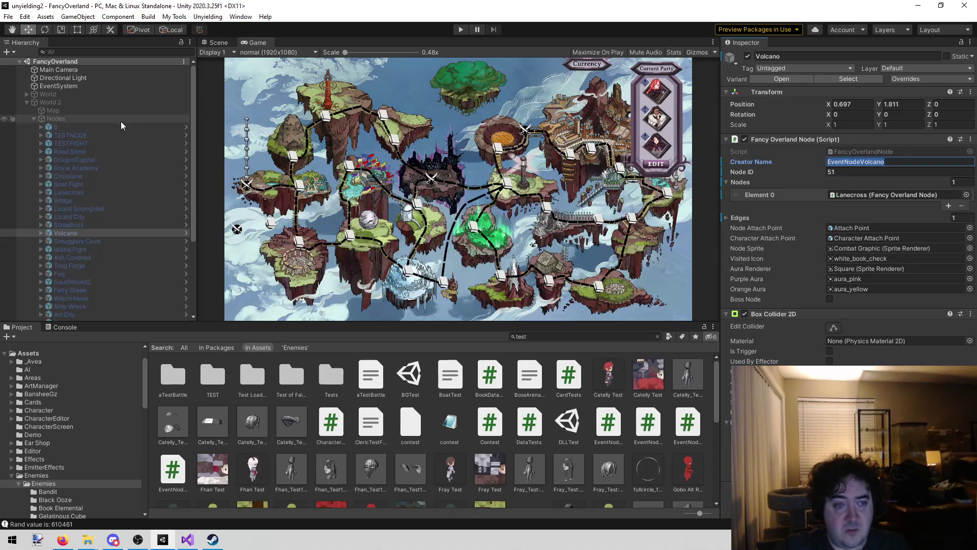
left_click(123, 136)
left_click(935, 161)
type("EventNodeVolcano")
key("ctrl+s")
Play the map, choose 'Monsters lurk here' and start the lava battle
left_click(459, 30)
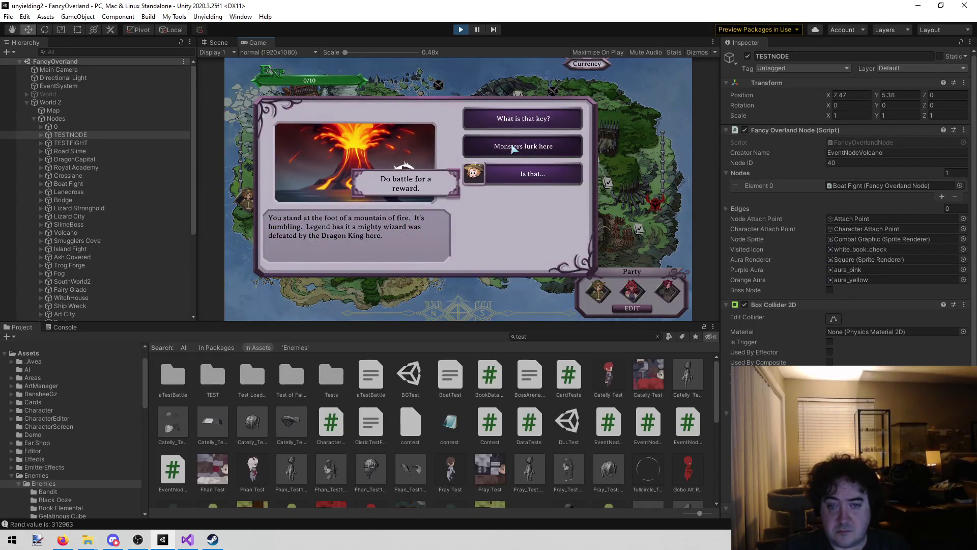
left_click(513, 148)
left_click(450, 258)
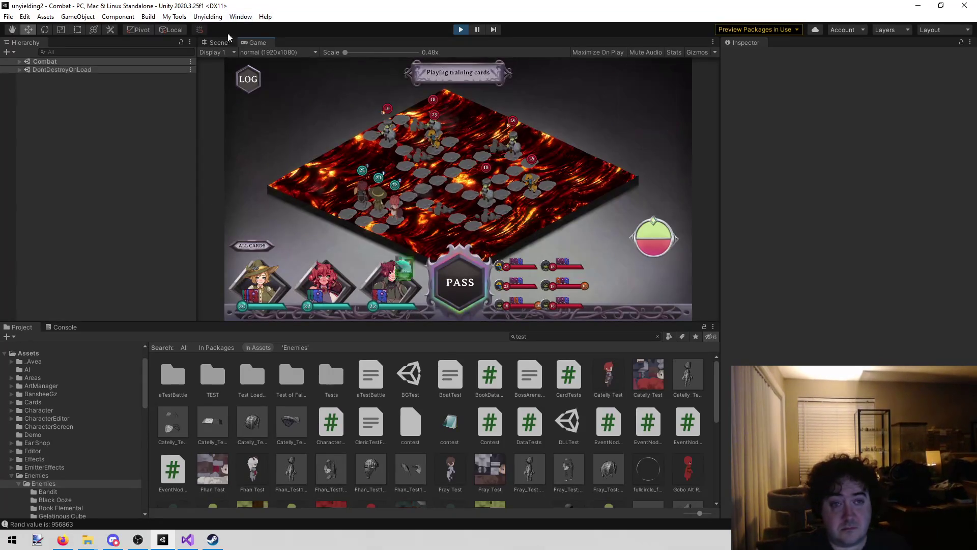
Select the lava tile's Mesh in the Scene view and open its Lava v3 material in Shader Graph
left_click(218, 42)
left_click(376, 247)
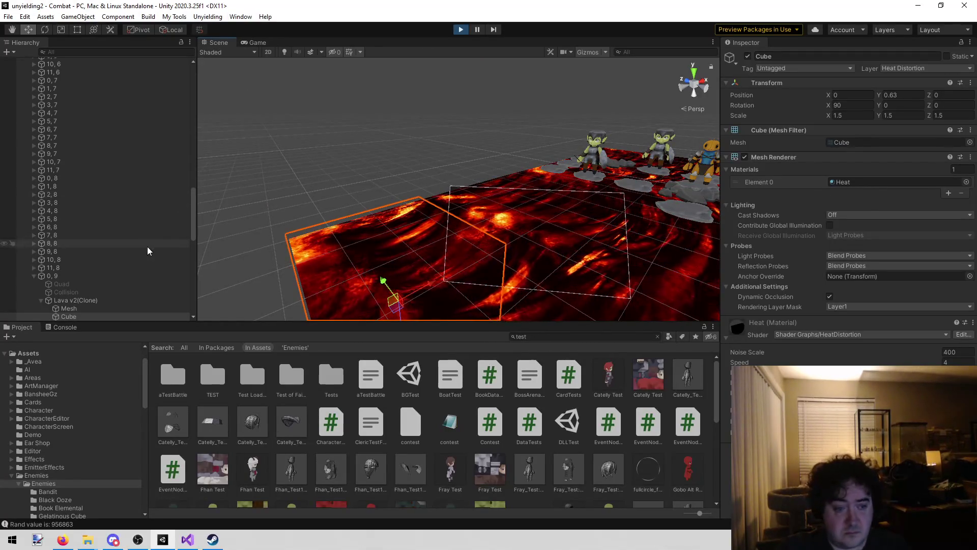
scroll(127, 252, "down", 2)
left_click(96, 277)
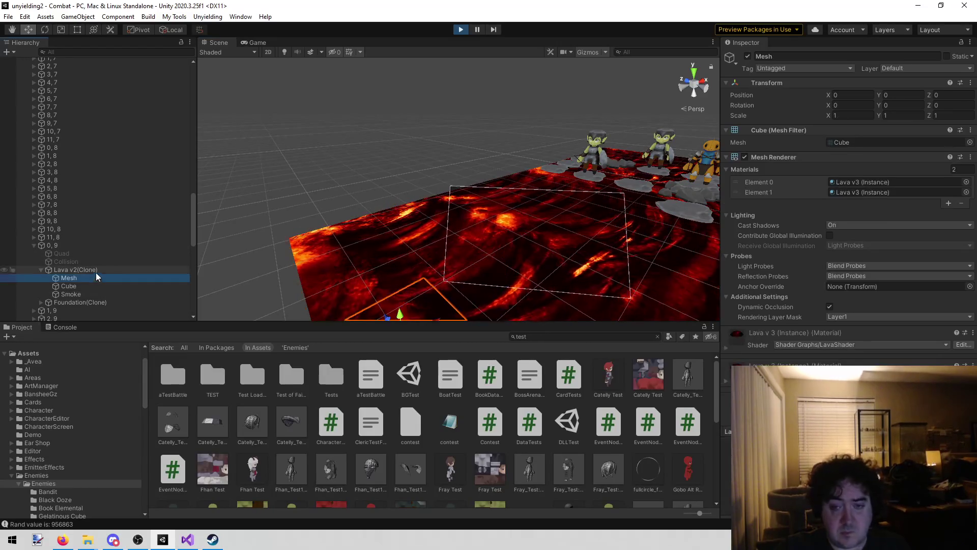
double_click(867, 182)
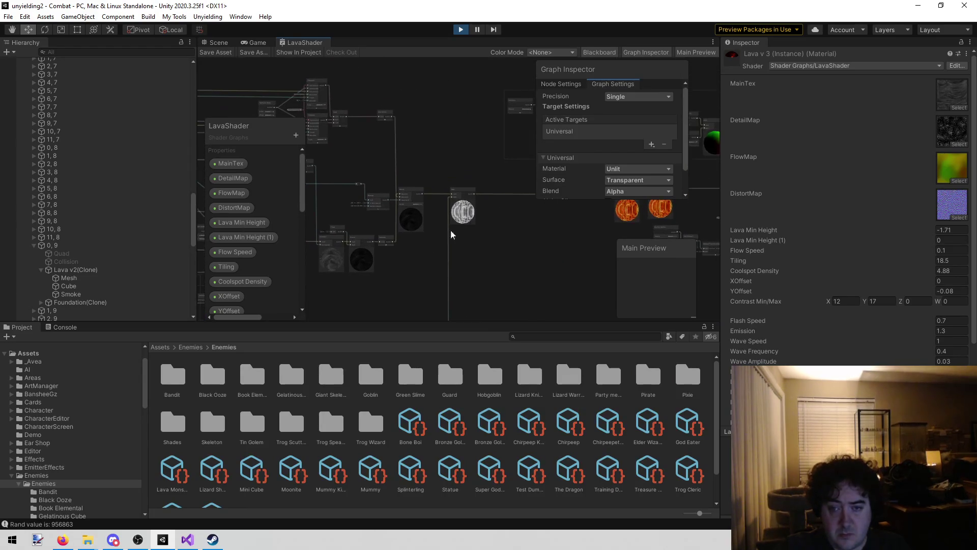
Inspect the Emission property node and its settings in the LavaShader graph
scroll(293, 262, "up", 6)
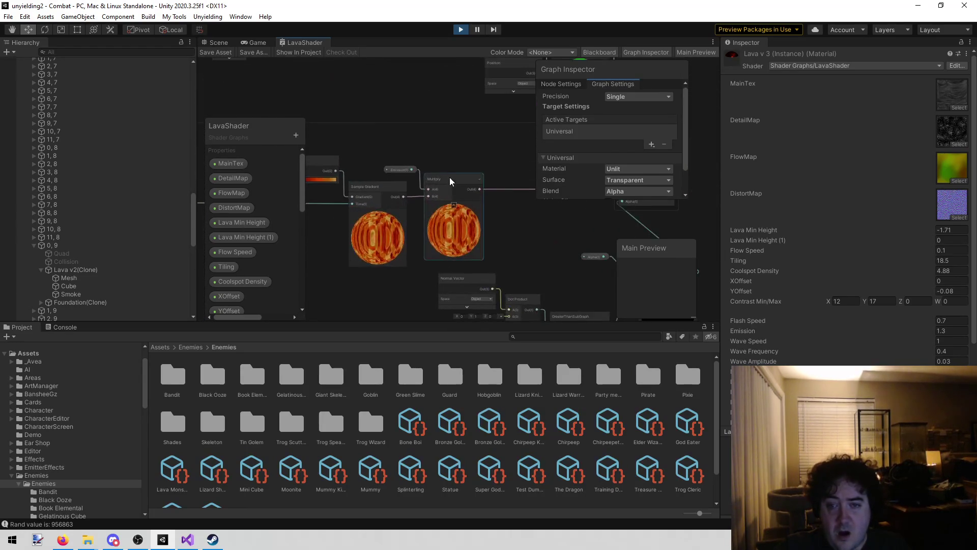
scroll(428, 242, "up", 2)
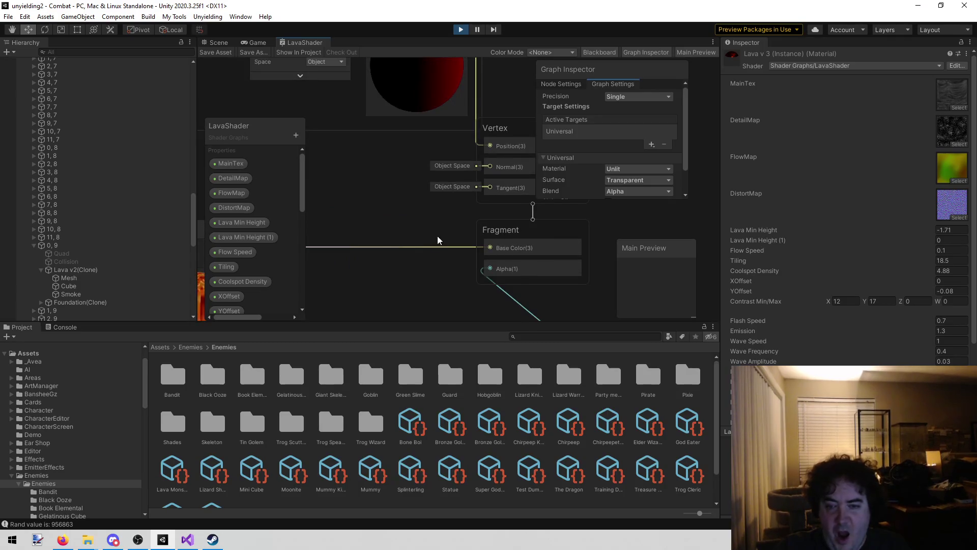
scroll(388, 235, "up", 4)
scroll(481, 195, "down", 1)
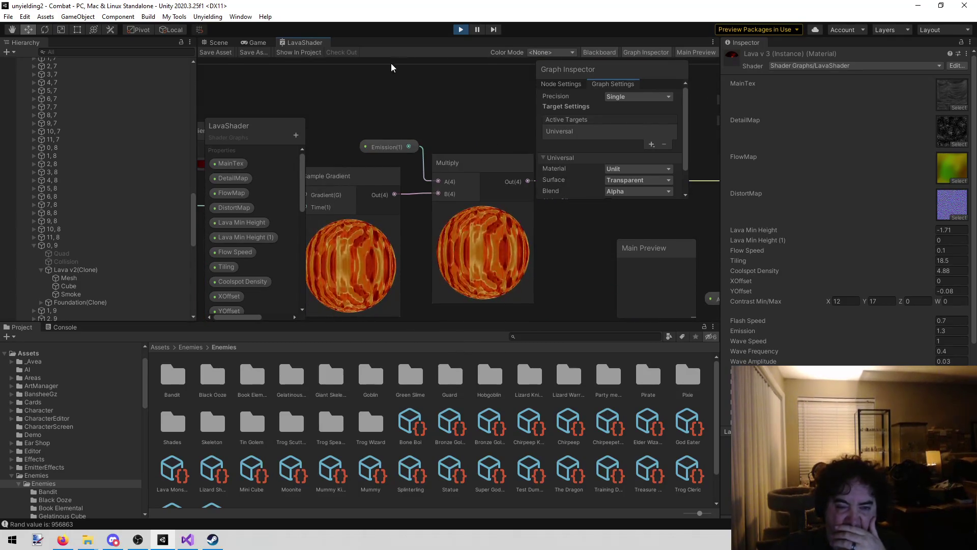
scroll(418, 106, "up", 2)
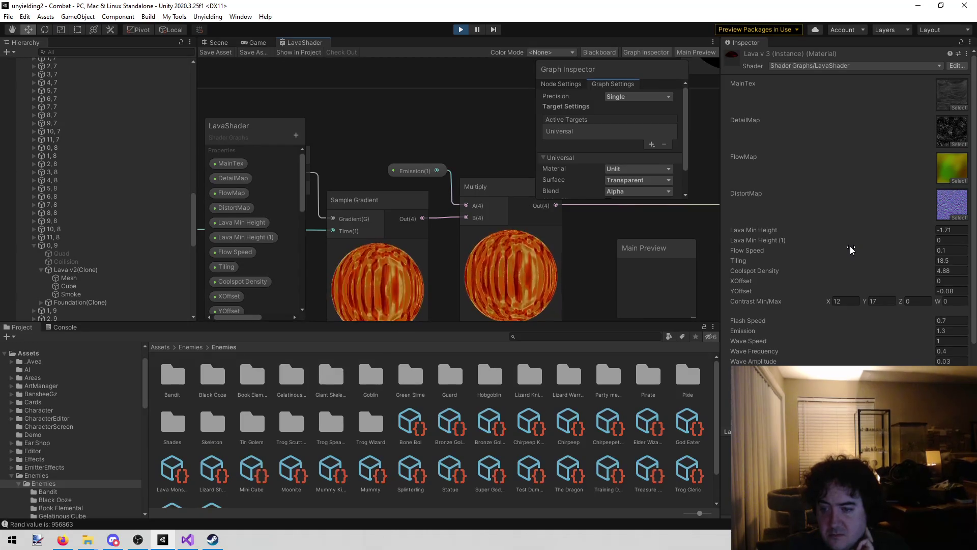
scroll(848, 249, "down", 3)
left_click(399, 172)
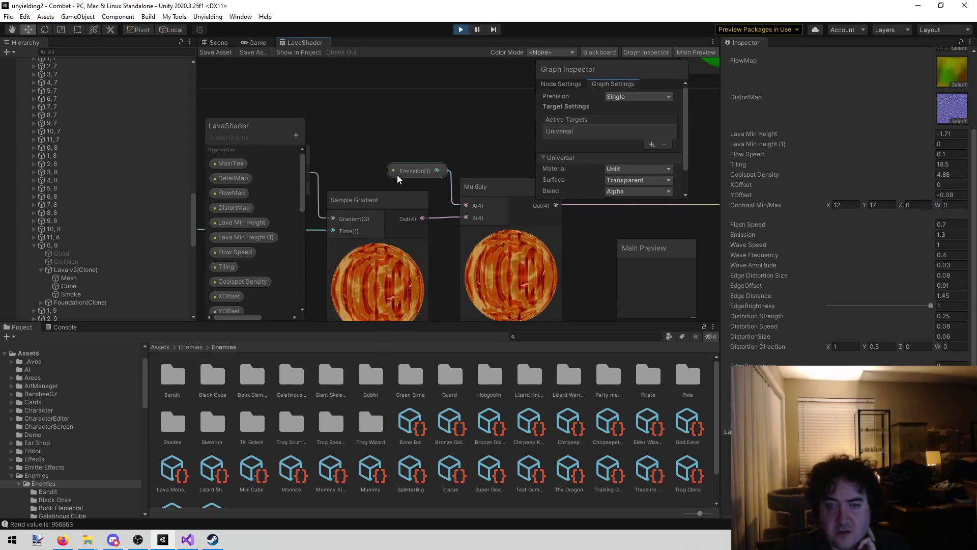
left_click(398, 175)
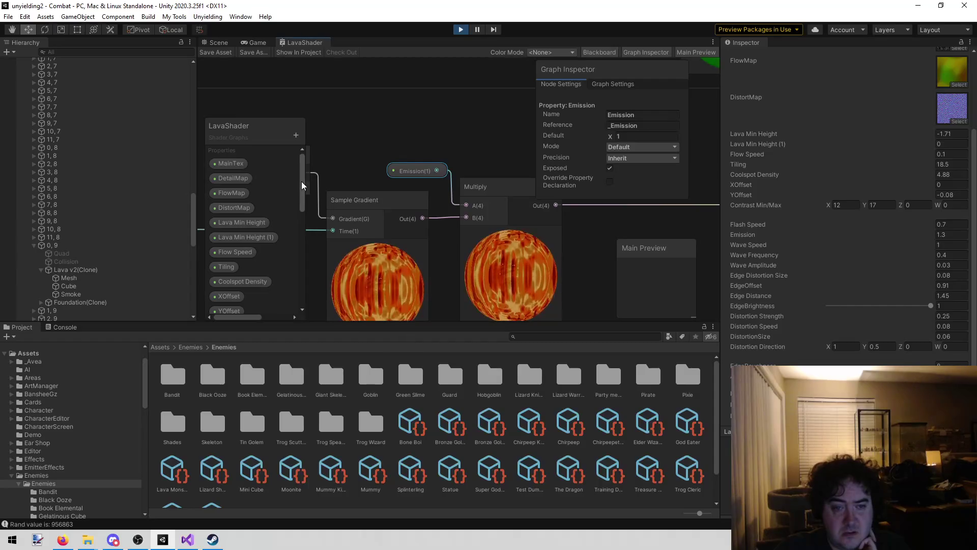
left_click_drag(307, 188, 314, 224)
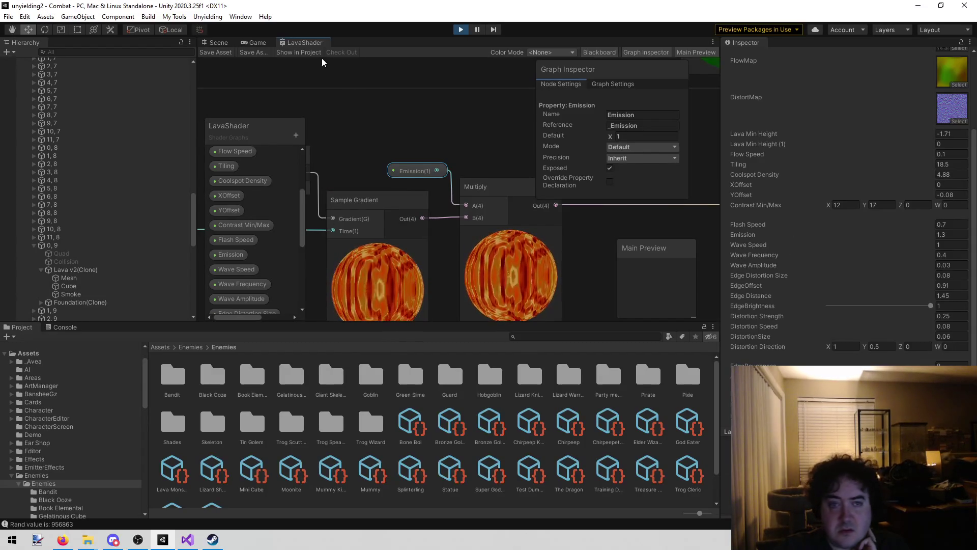
In the running game, reselect Lava v2(Clone)'s Mesh and expand its second Lava v3 material
left_click(257, 43)
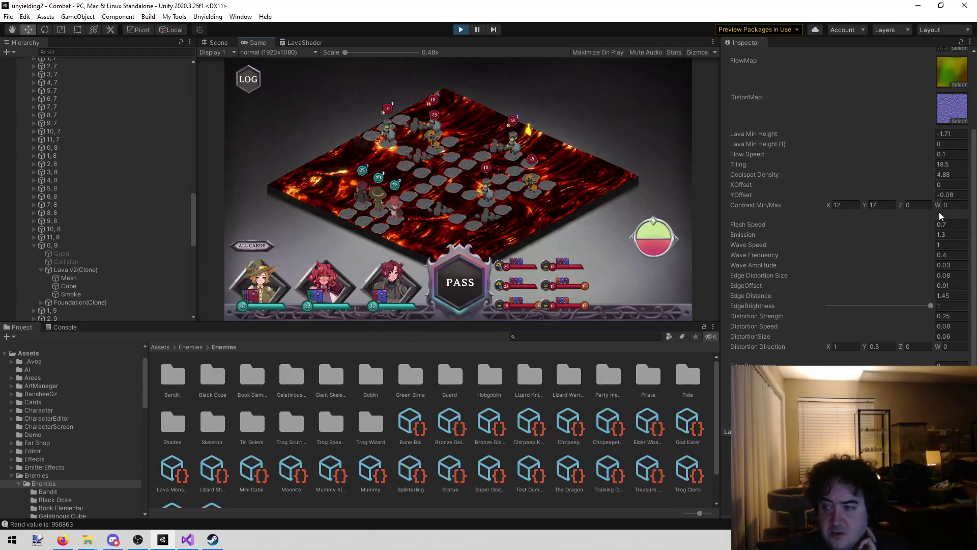
key("Return")
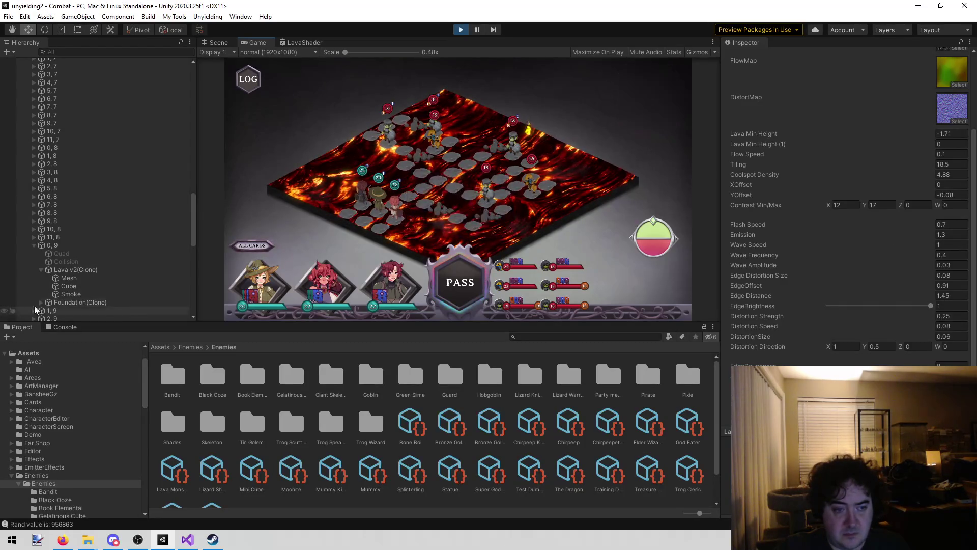
left_click(116, 271)
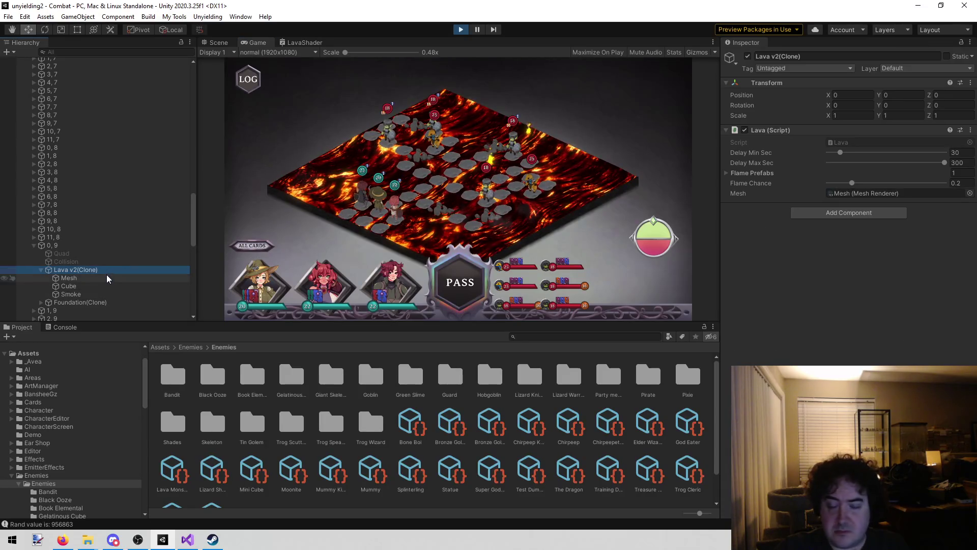
left_click(108, 278)
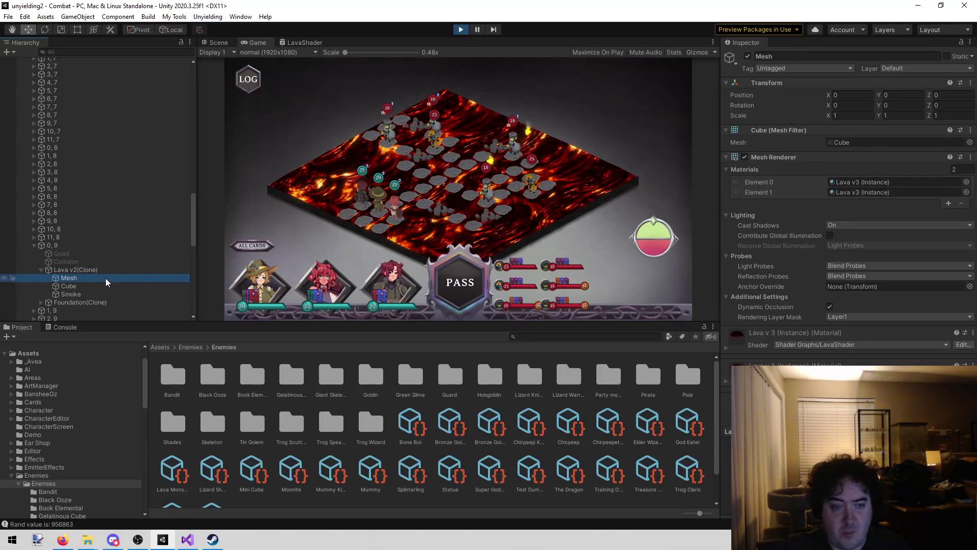
left_click(875, 182)
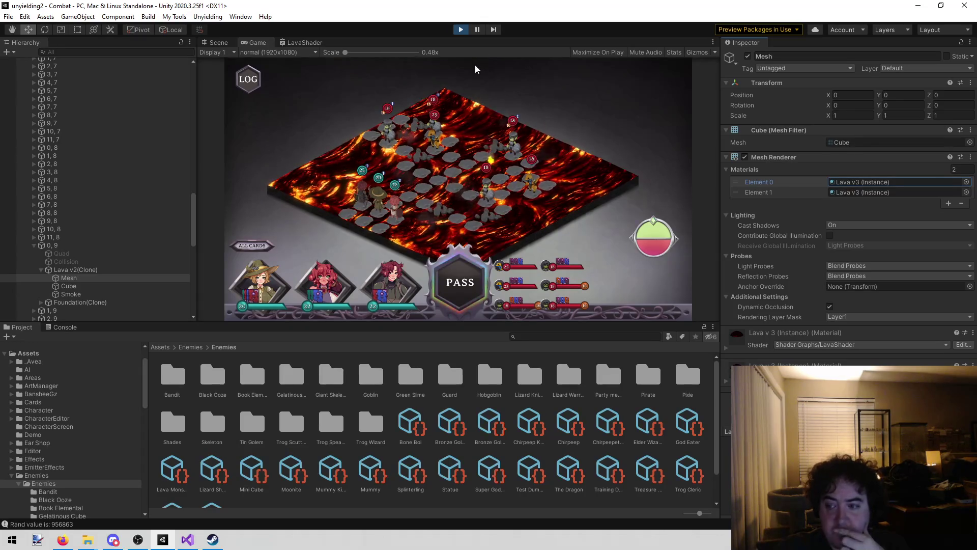
left_click(728, 390)
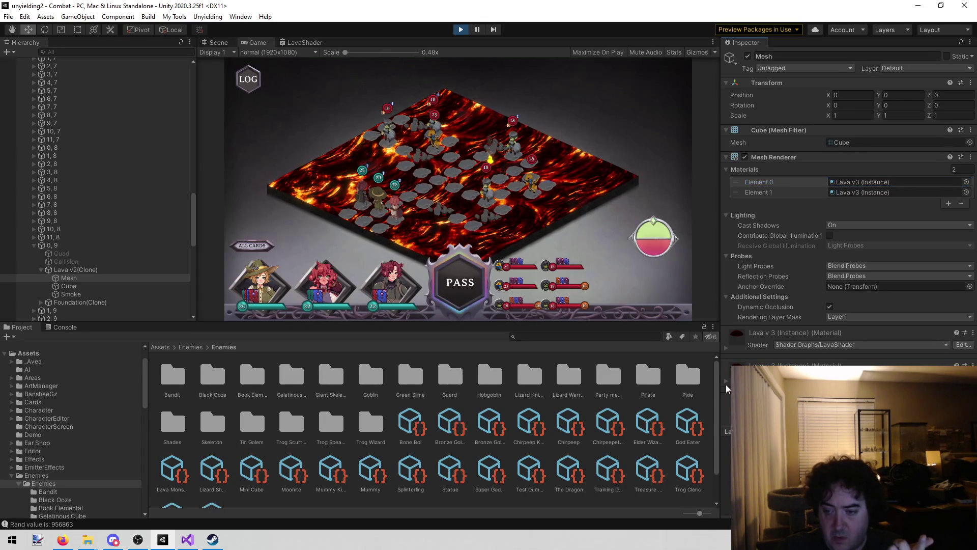
Sweep the lava Emission value high and into negatives, then enter 0
scroll(728, 389, "down", 5)
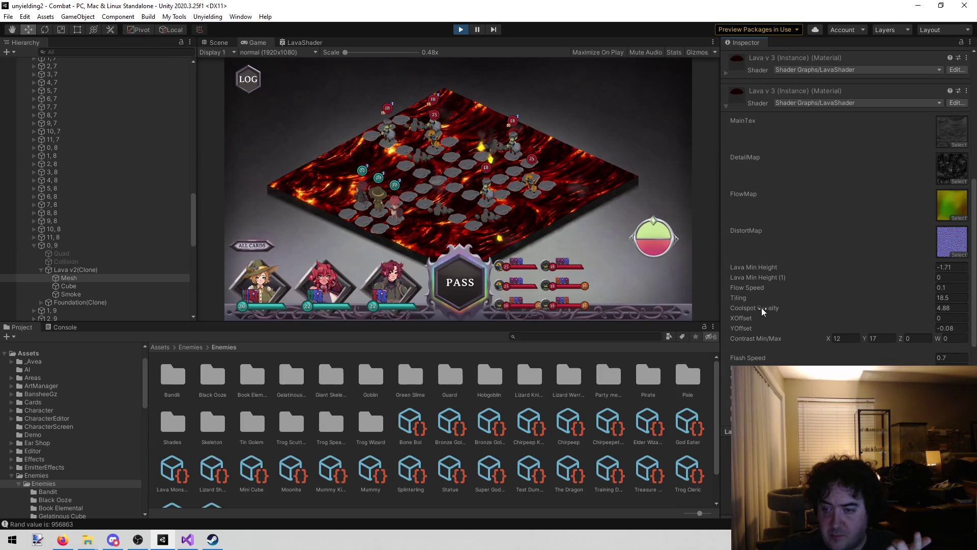
scroll(761, 329, "down", 3)
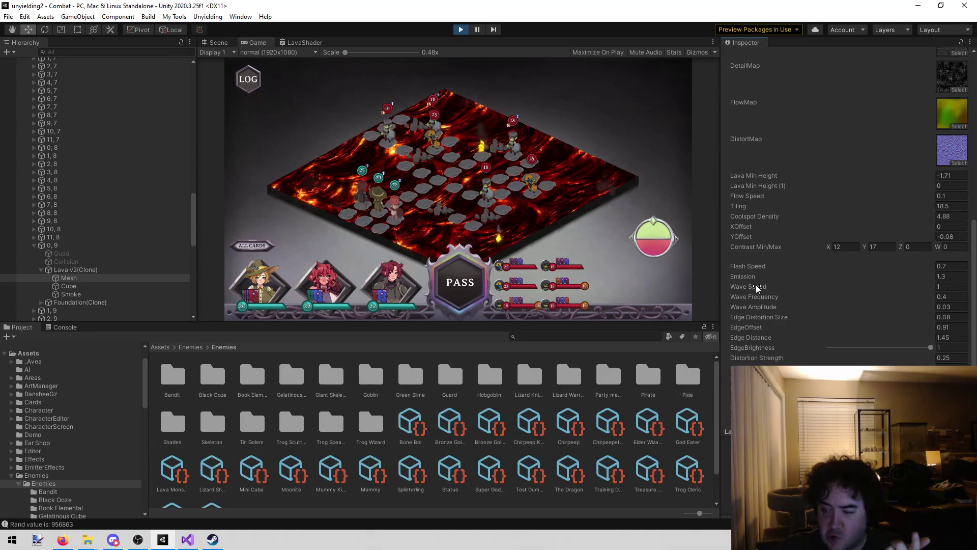
left_click_drag(746, 277, 756, 277)
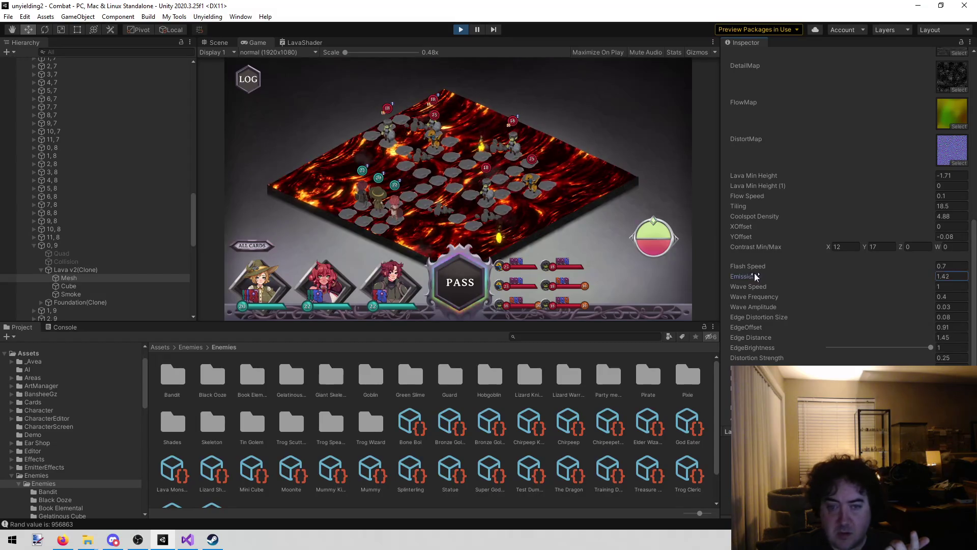
mouse_move(825, 287)
left_mouse_down()
mouse_move(184, 285)
mouse_move(748, 285)
mouse_move(150, 307)
mouse_move(809, 305)
mouse_move(232, 290)
mouse_move(788, 310)
mouse_move(56, 288)
mouse_move(260, 270)
mouse_move(798, 274)
mouse_move(508, 294)
mouse_move(148, 280)
left_mouse_up()
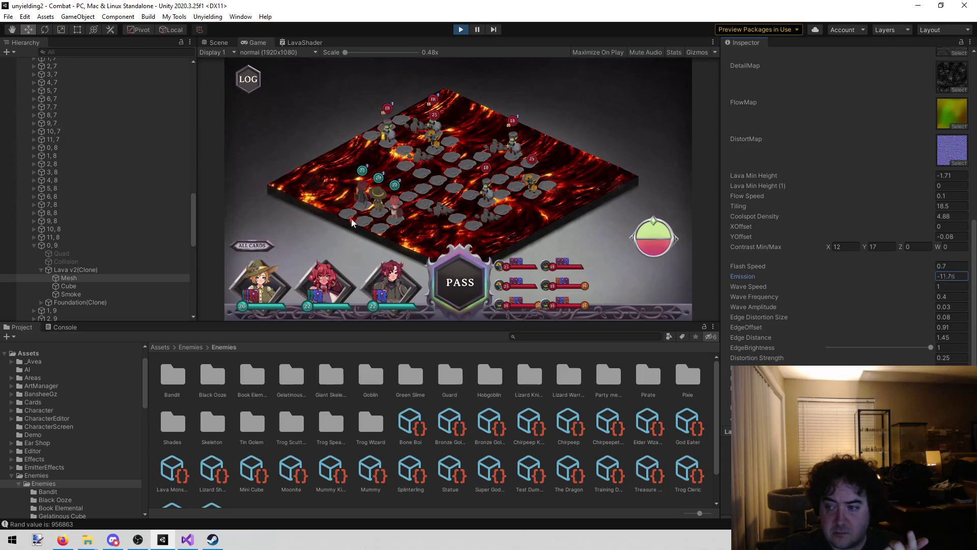
mouse_move(552, 213)
left_mouse_down()
mouse_move(733, 215)
mouse_move(192, 223)
mouse_move(157, 240)
mouse_move(904, 237)
mouse_move(846, 246)
mouse_move(976, 296)
left_mouse_up()
left_click(965, 276)
type("0")
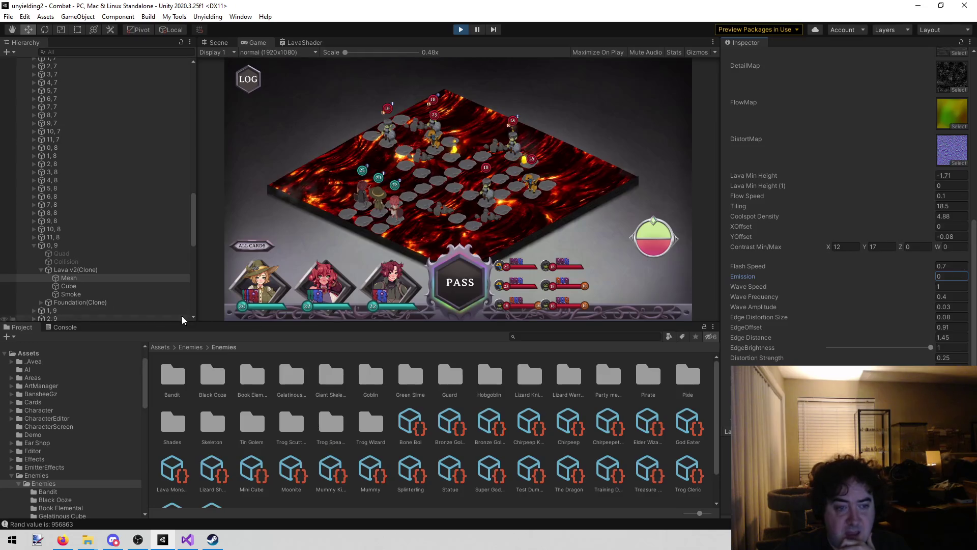
scroll(827, 195, "up", 10)
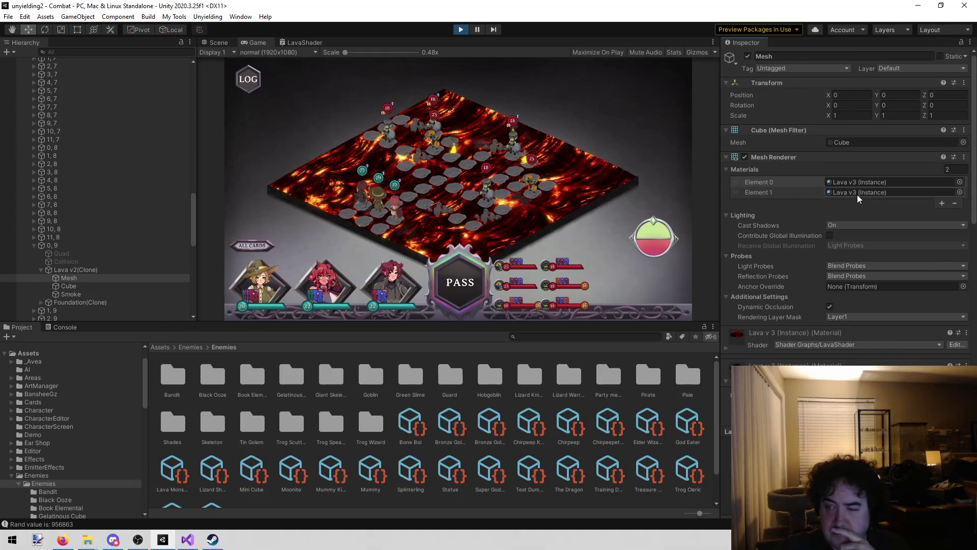
scroll(877, 273, "down", 10)
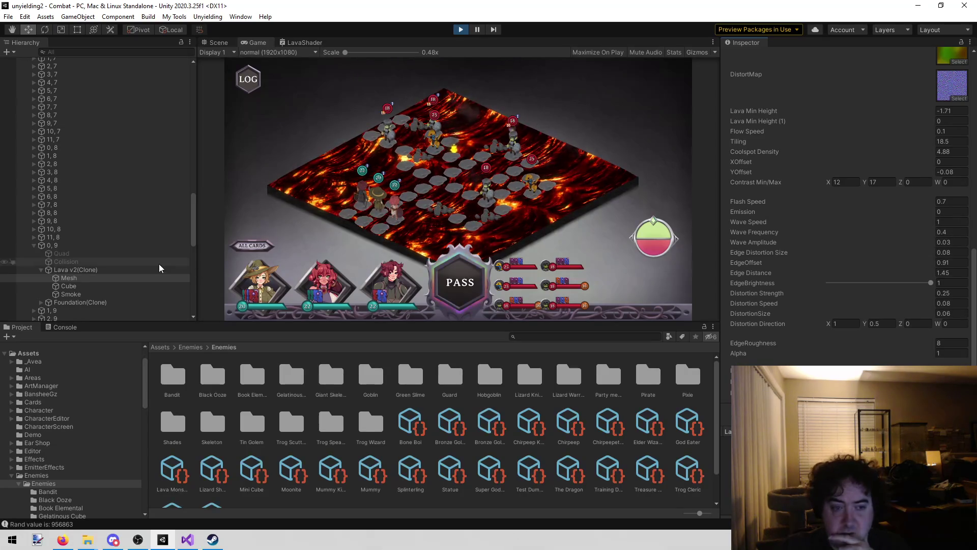
scroll(944, 229, "up", 10)
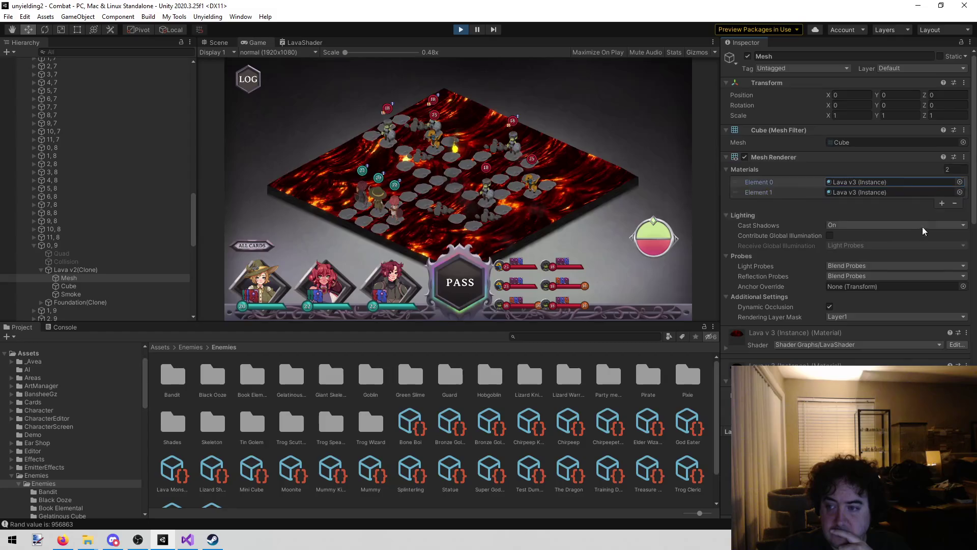
scroll(924, 231, "down", 10)
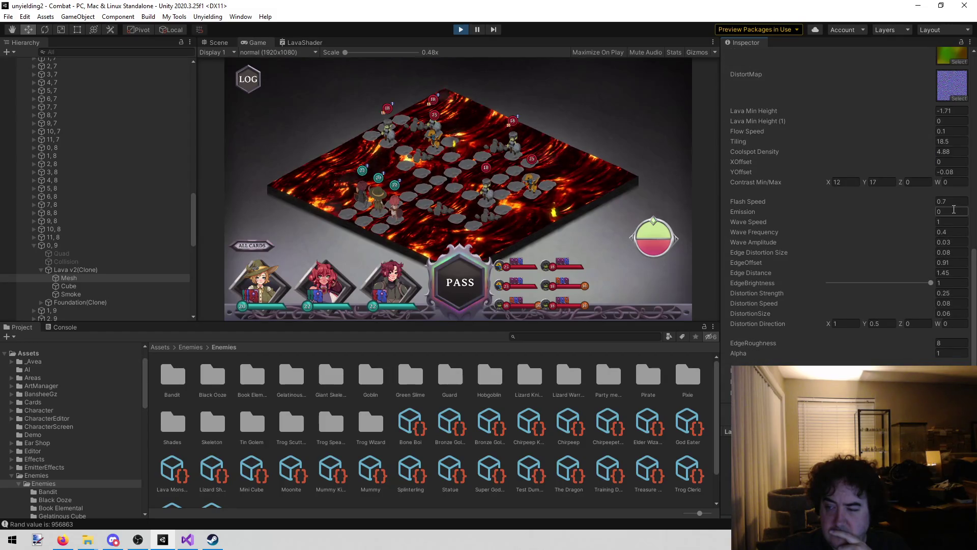
scroll(892, 212, "up", 10)
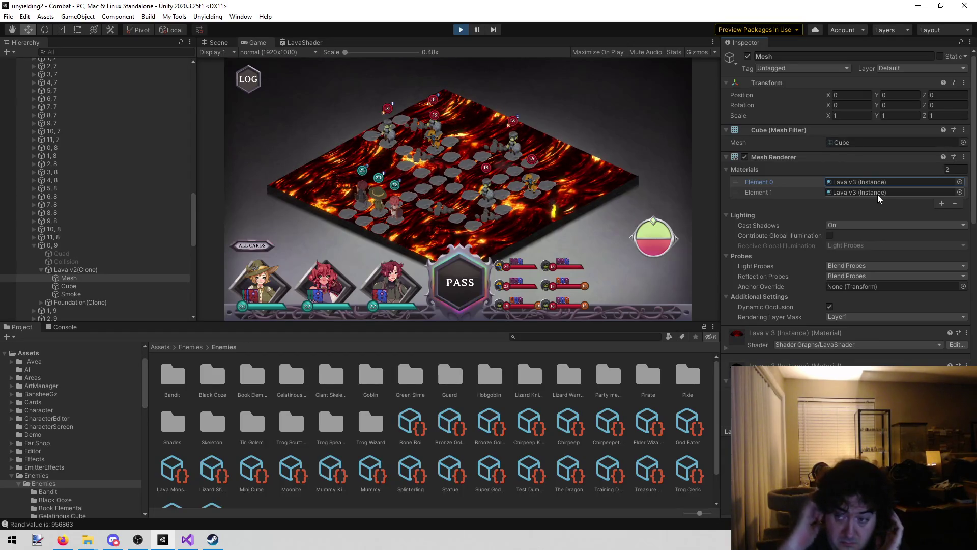
Check the second Lava v3 slot, reselect the lava Mesh, and switch to the Scene view
left_click(878, 195)
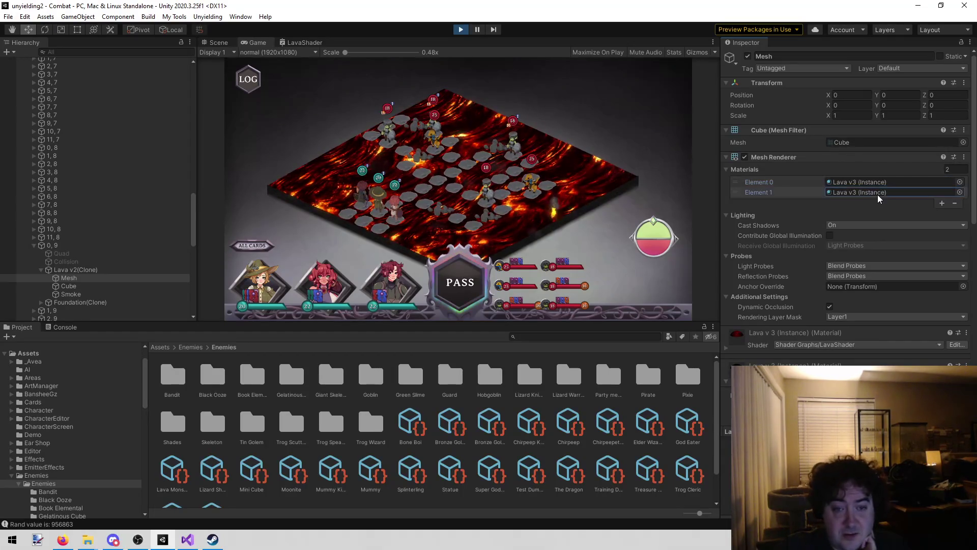
scroll(890, 198, "down", 10)
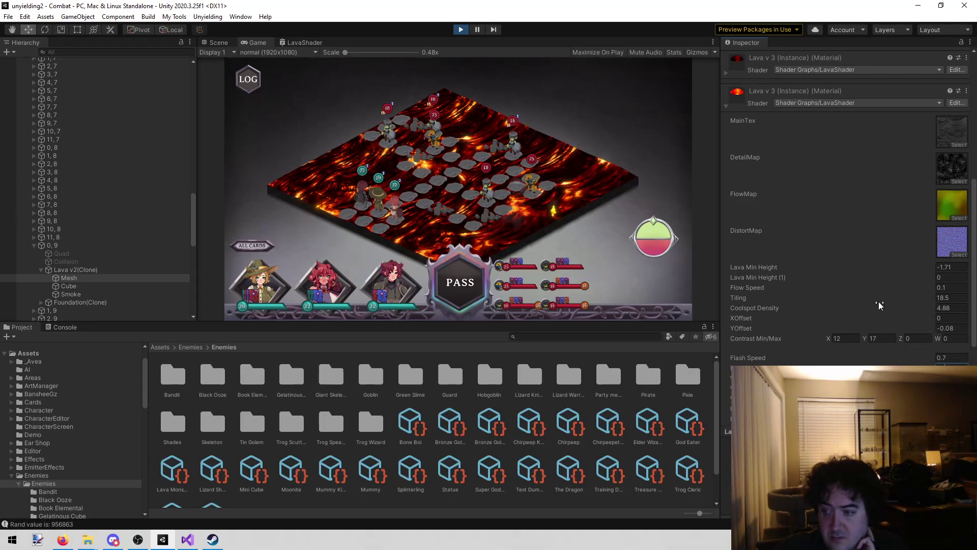
scroll(879, 305, "up", 10)
scroll(860, 239, "down", 10)
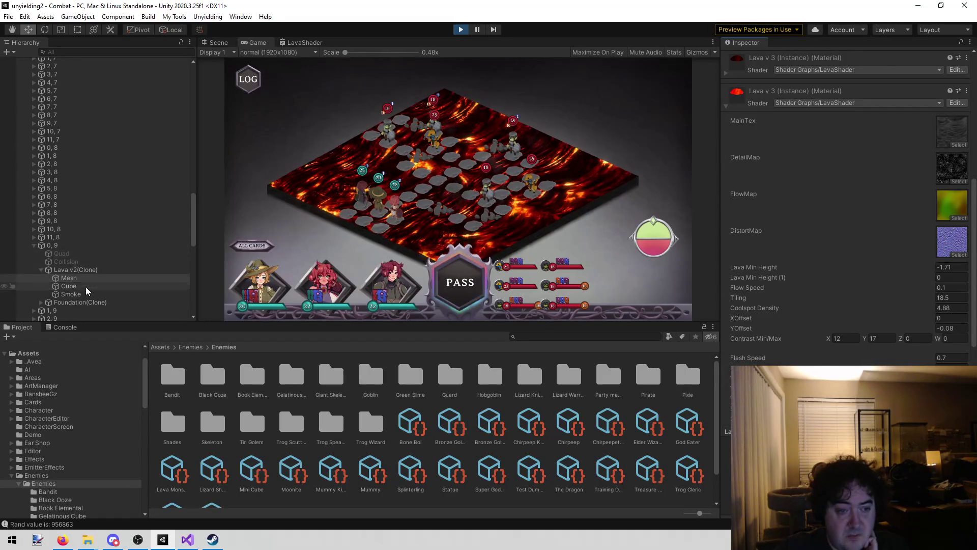
left_click(69, 279)
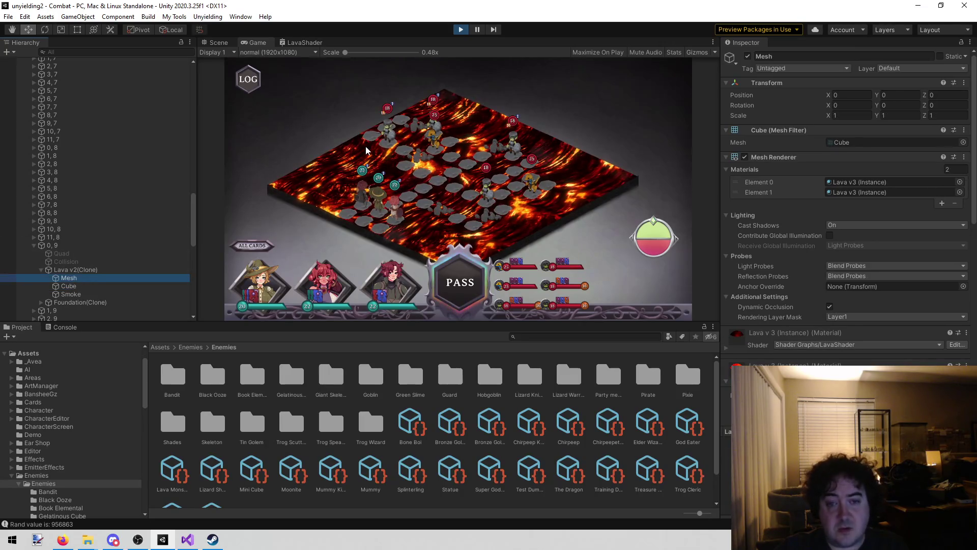
left_click(335, 138)
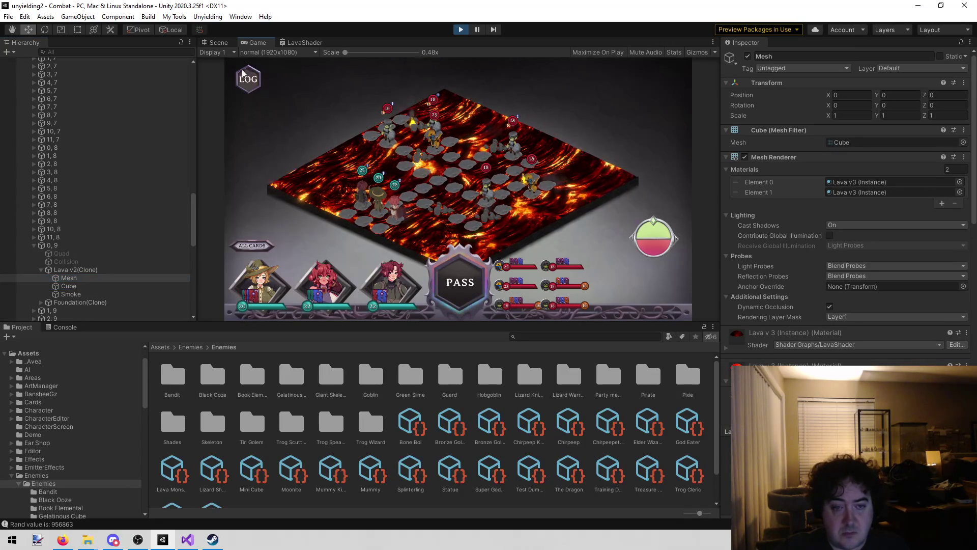
left_click(219, 42)
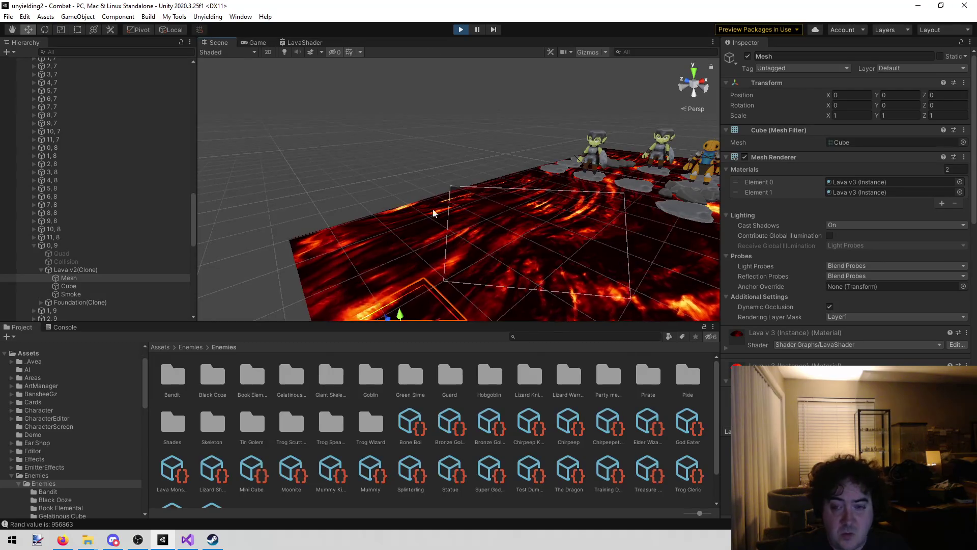
Frame the lava Mesh and slide it left off the board to X -3.355
key("f")
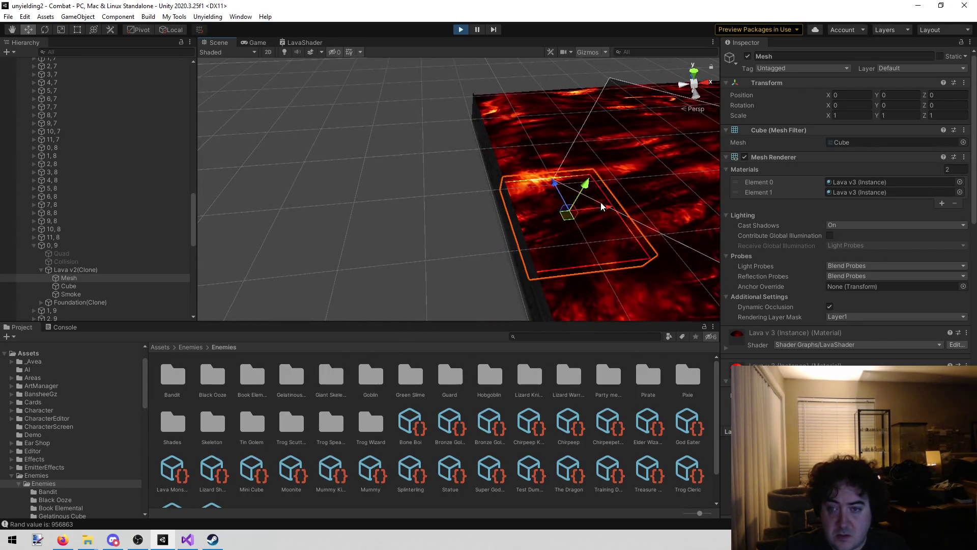
left_click_drag(607, 206, 383, 196)
key("f")
mouse_move(336, 100)
left_mouse_down()
mouse_move(529, 90)
mouse_move(541, 72)
mouse_move(532, 71)
mouse_move(535, 45)
left_mouse_up()
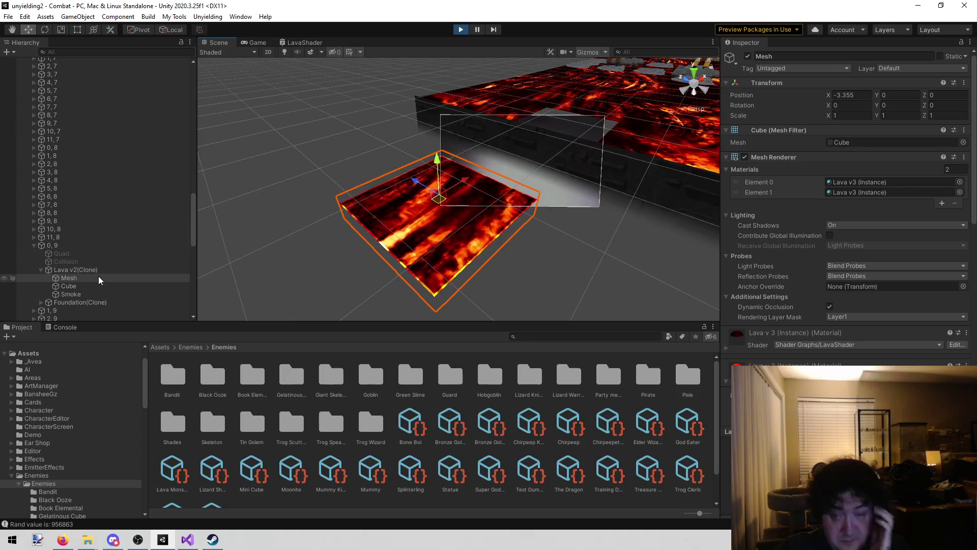
scroll(918, 110, "down", 10)
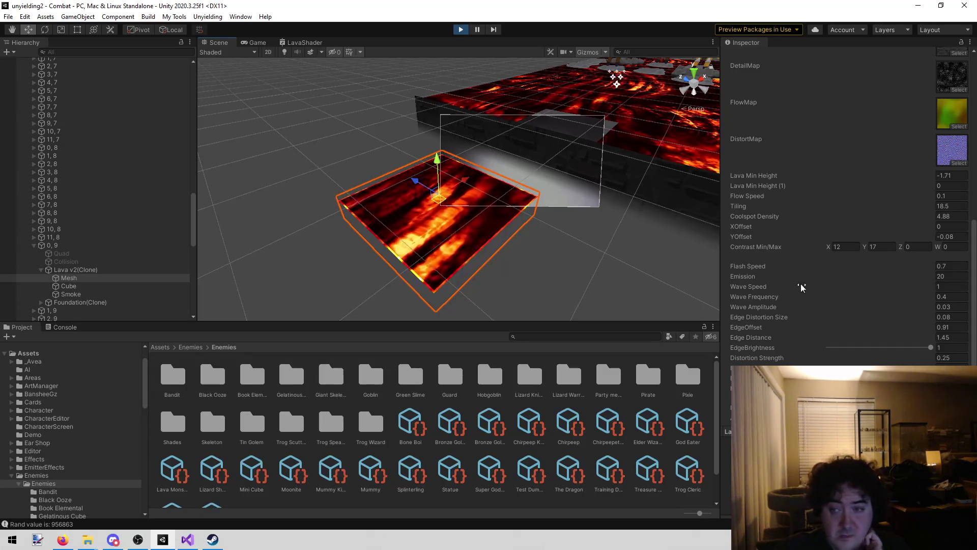
scroll(801, 283, "up", 10)
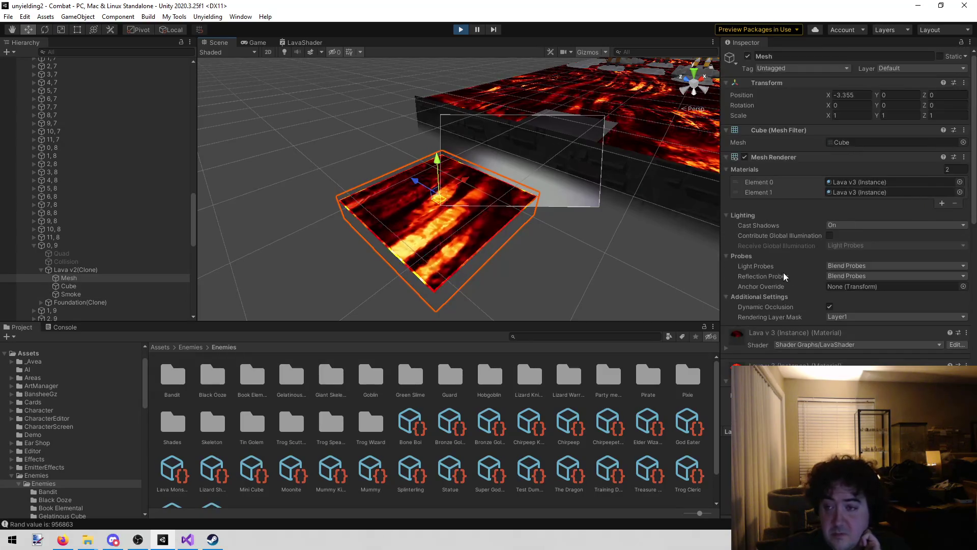
Raise the second lava material's Emission from 20 to 1064.52 and orbit to view the glowing edges
left_click(850, 192)
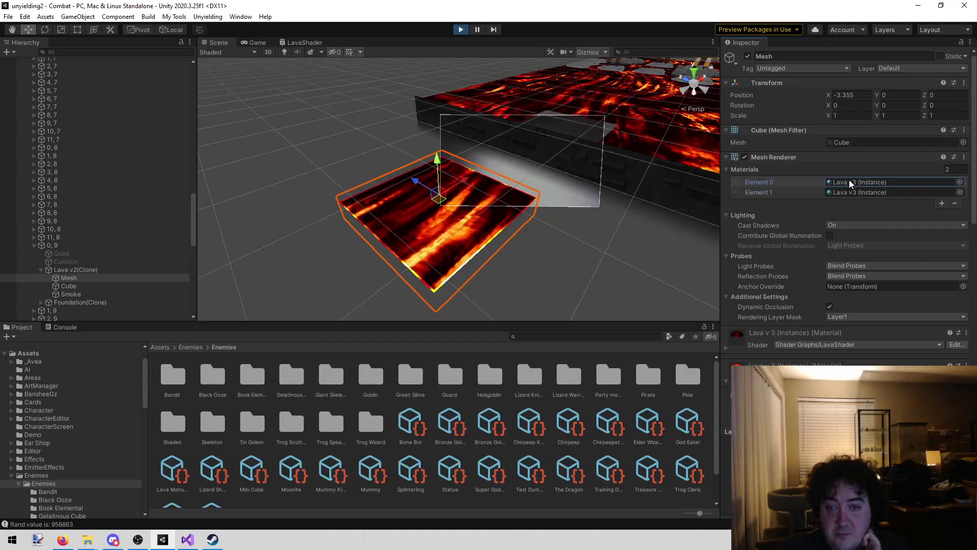
scroll(850, 193, "down", 10)
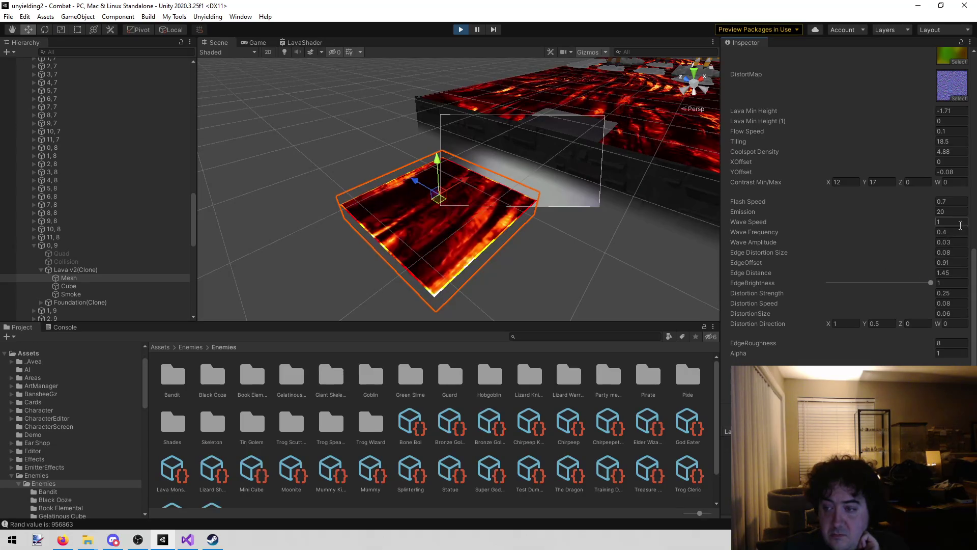
left_click(927, 212)
left_click_drag(927, 211, 63, 304)
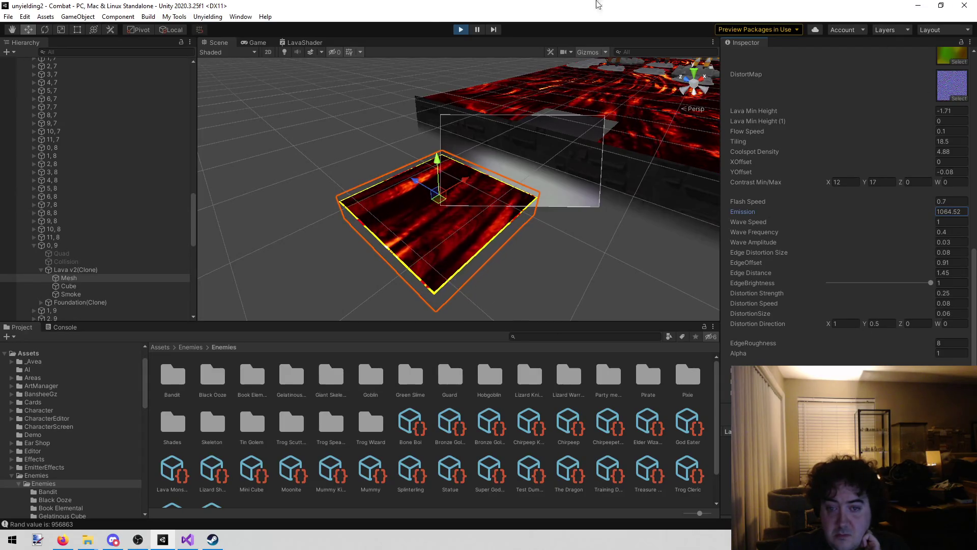
left_click(382, 81)
mouse_move(316, 150)
left_mouse_down()
mouse_move(243, 162)
mouse_move(338, 145)
mouse_move(371, 192)
mouse_move(332, 135)
mouse_move(120, 225)
mouse_move(229, 222)
left_mouse_up()
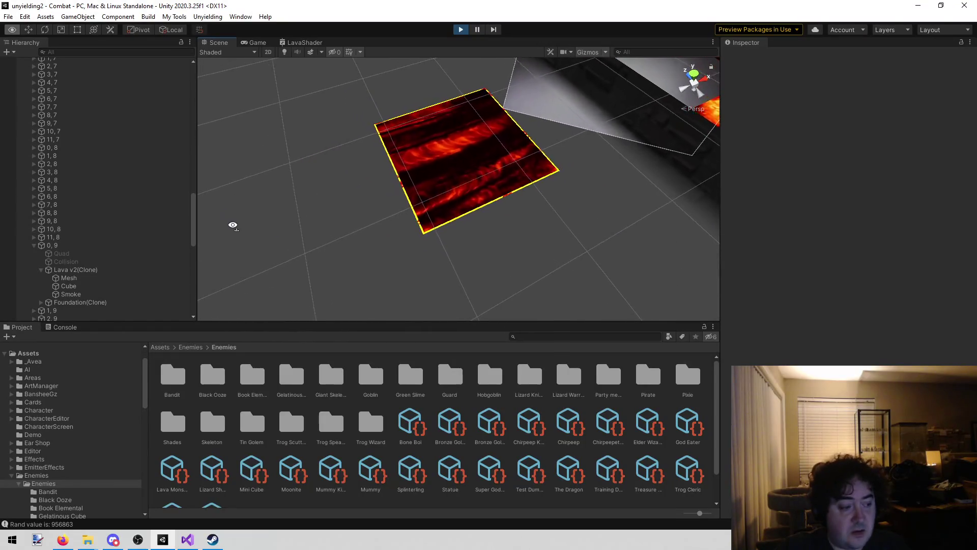
Pan and zoom through the LavaShader graph to the Vertex and Fragment outputs, then return to the game
left_click(304, 41)
scroll(452, 200, "down", 2)
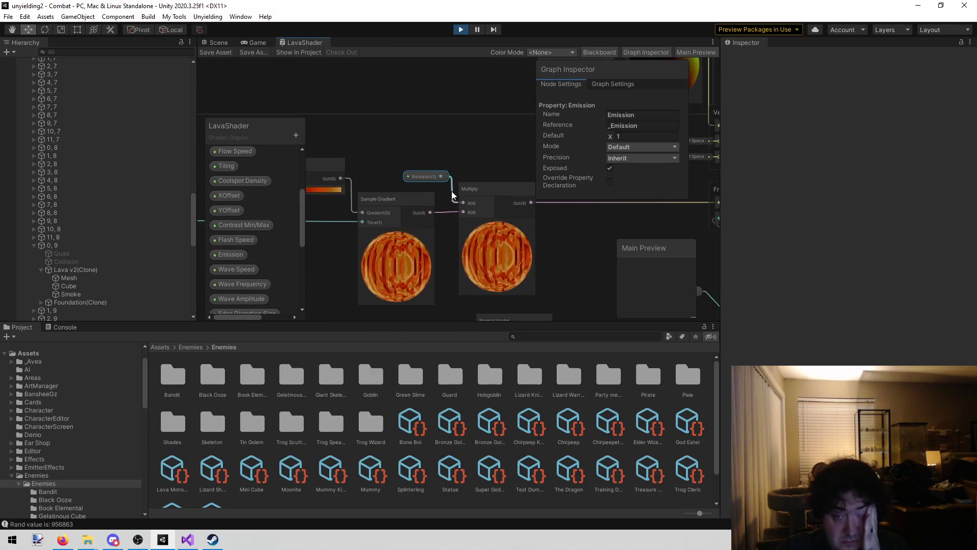
right_click(490, 114)
left_click(372, 86)
mouse_move(375, 85)
left_mouse_down()
mouse_move(435, 105)
mouse_move(349, 122)
mouse_move(324, 185)
left_mouse_up()
scroll(357, 119, "down", 3)
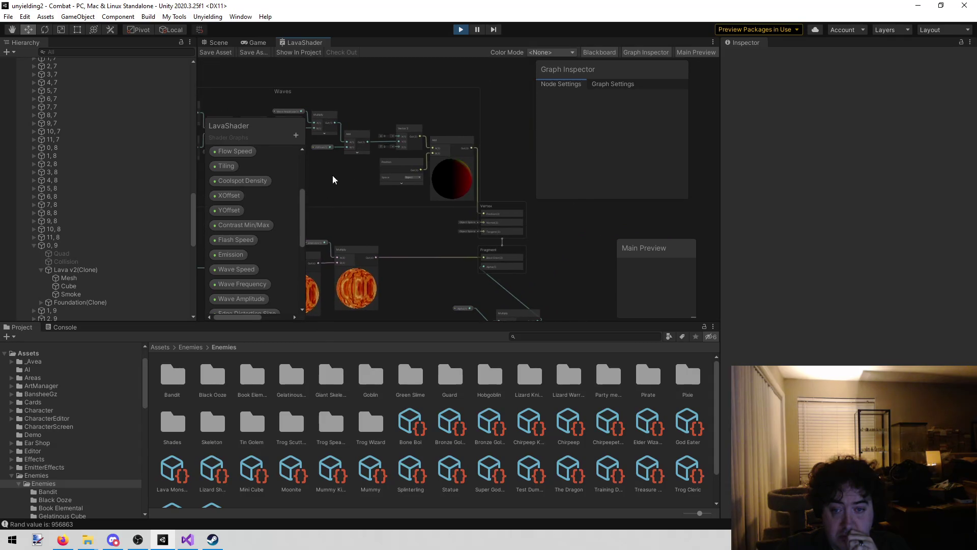
scroll(477, 166, "up", 3)
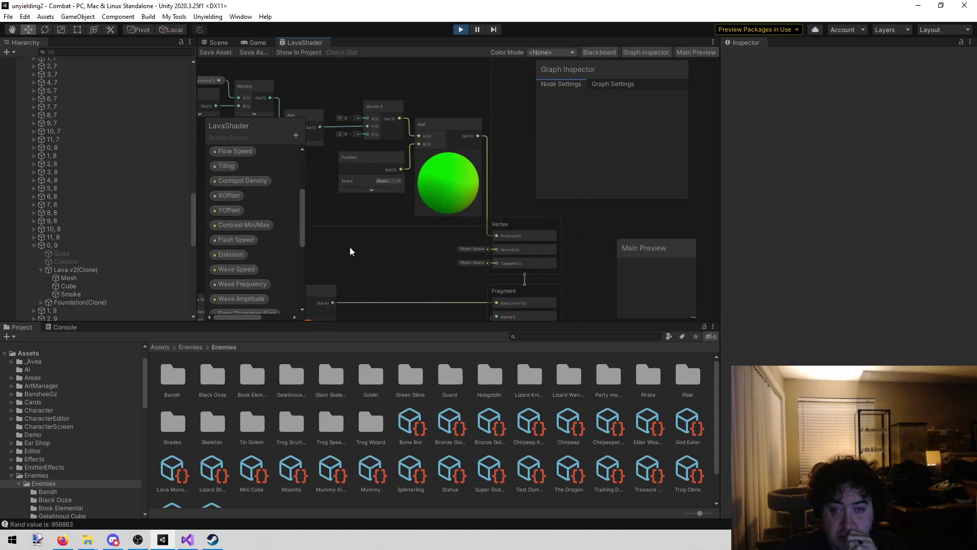
mouse_move(356, 255)
left_mouse_down()
mouse_move(419, 230)
mouse_move(316, 175)
mouse_move(519, 140)
mouse_move(432, 59)
left_mouse_up()
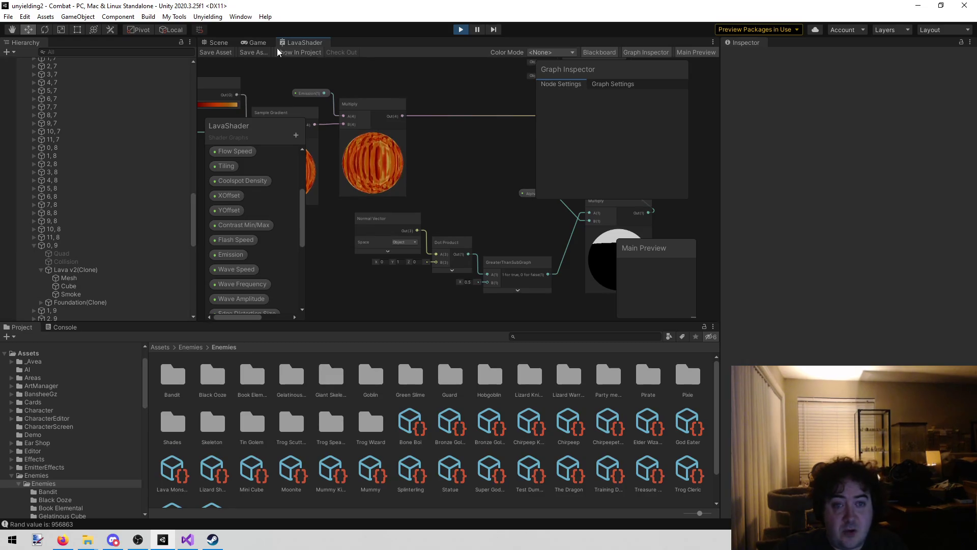
left_click(256, 43)
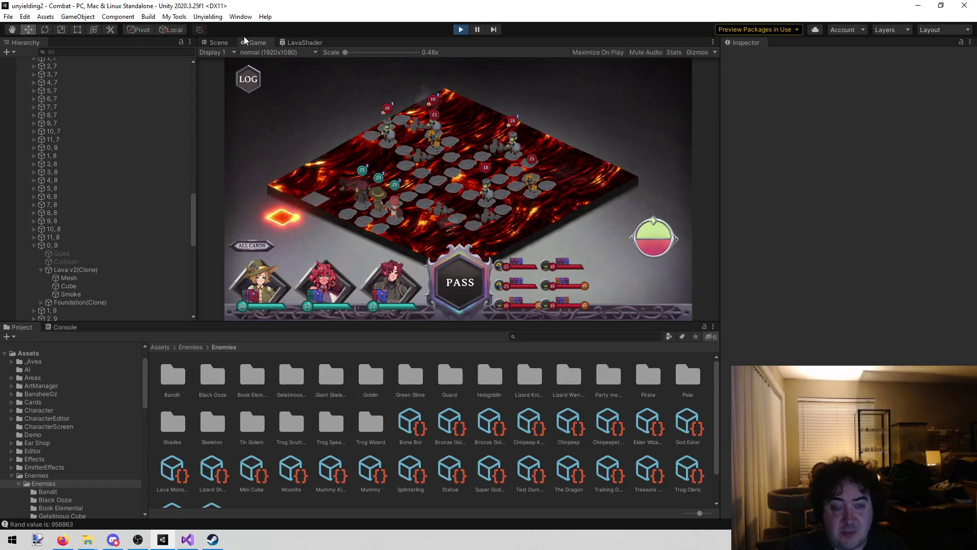
Set the Lava v2(Clone) Mesh's Transform Position X back to 0 and return to the game
left_click(215, 40)
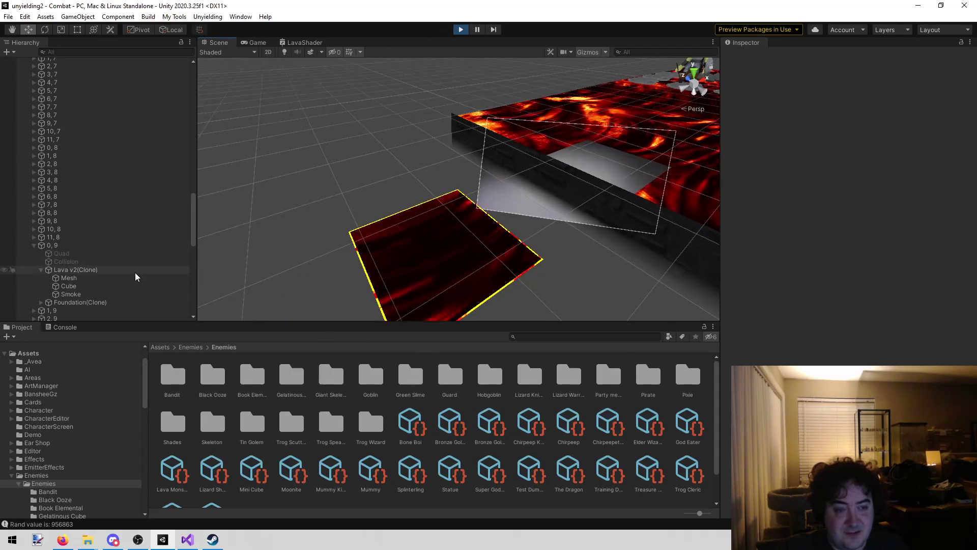
left_click(104, 271)
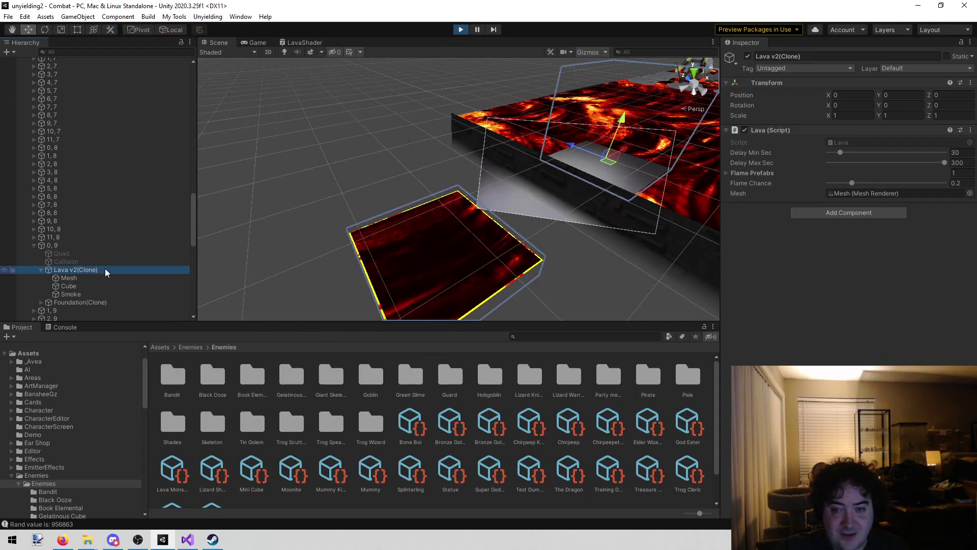
left_click(93, 278)
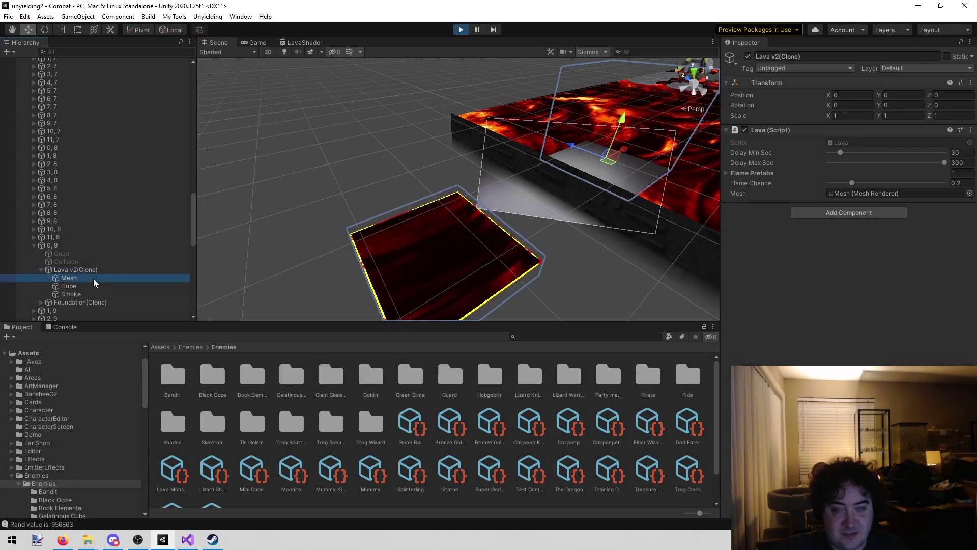
left_click(850, 98)
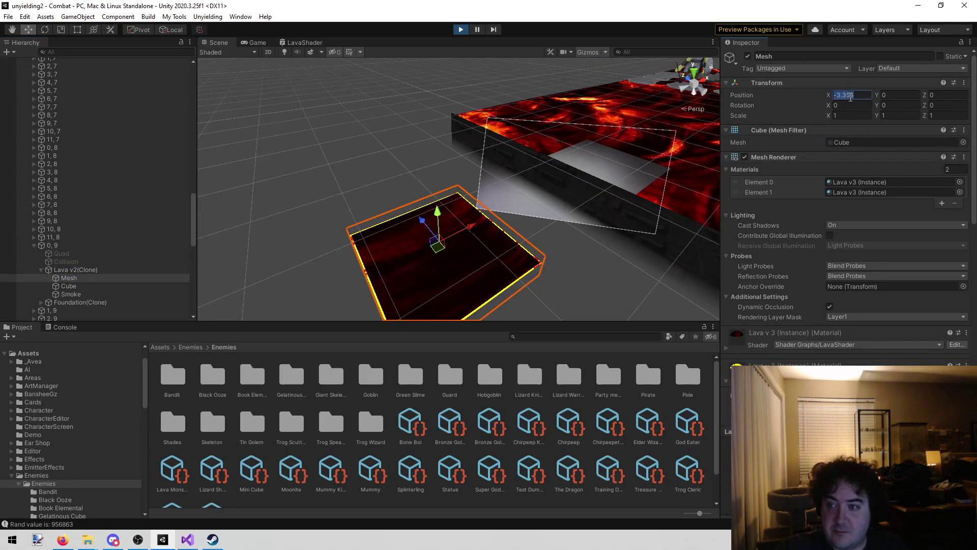
type("0")
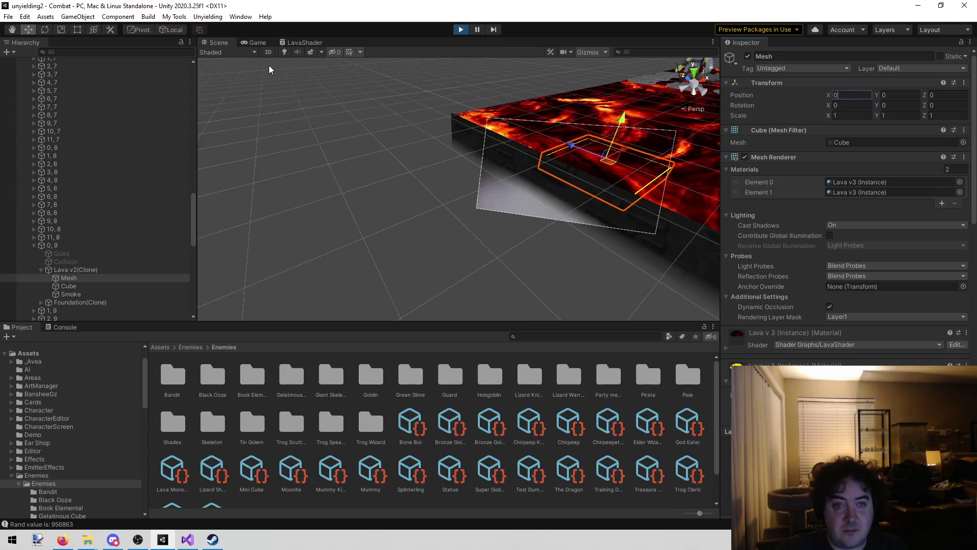
left_click(255, 44)
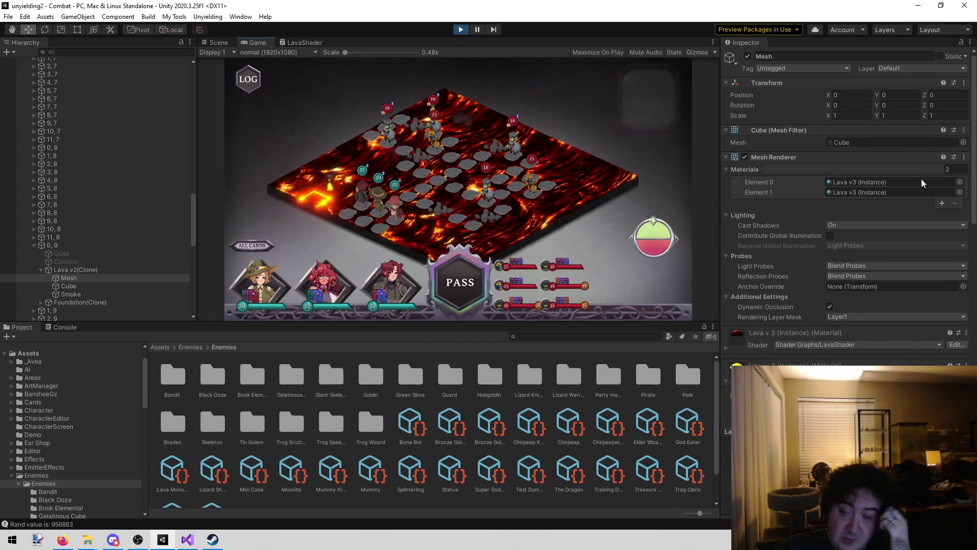
Change the lava material's Emission from 1064.52 to 0 and bring the LavaShader graph back
scroll(925, 217, "down", 10)
scroll(918, 218, "down", 3)
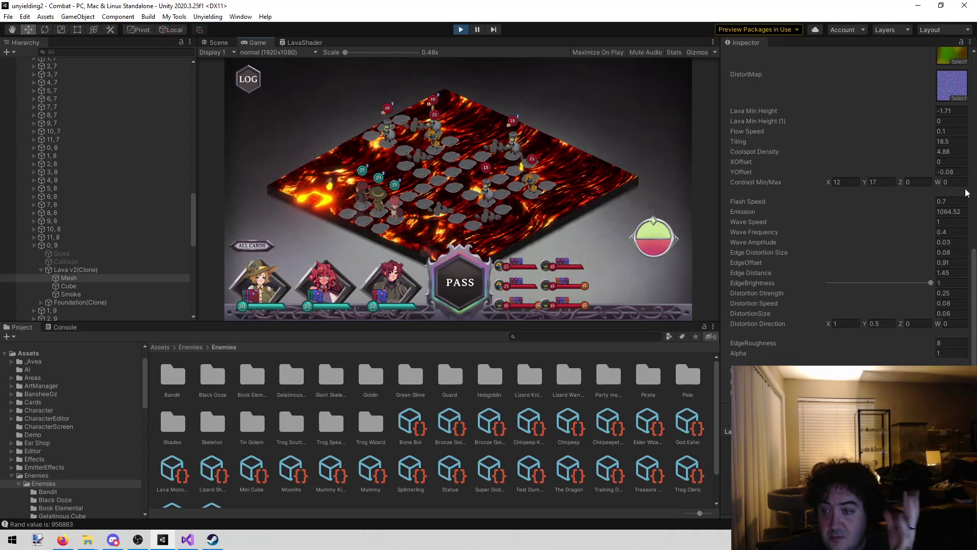
scroll(960, 199, "up", 10)
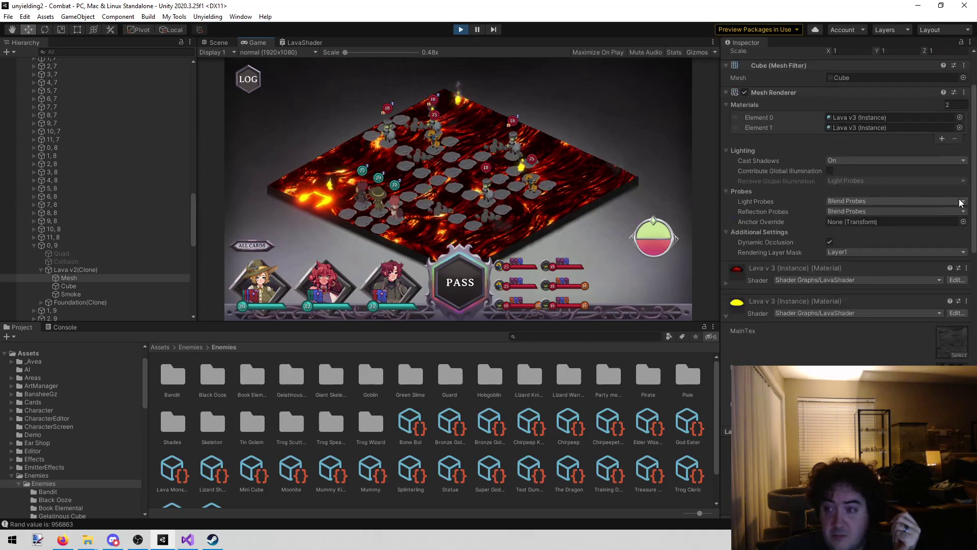
scroll(882, 126, "down", 10)
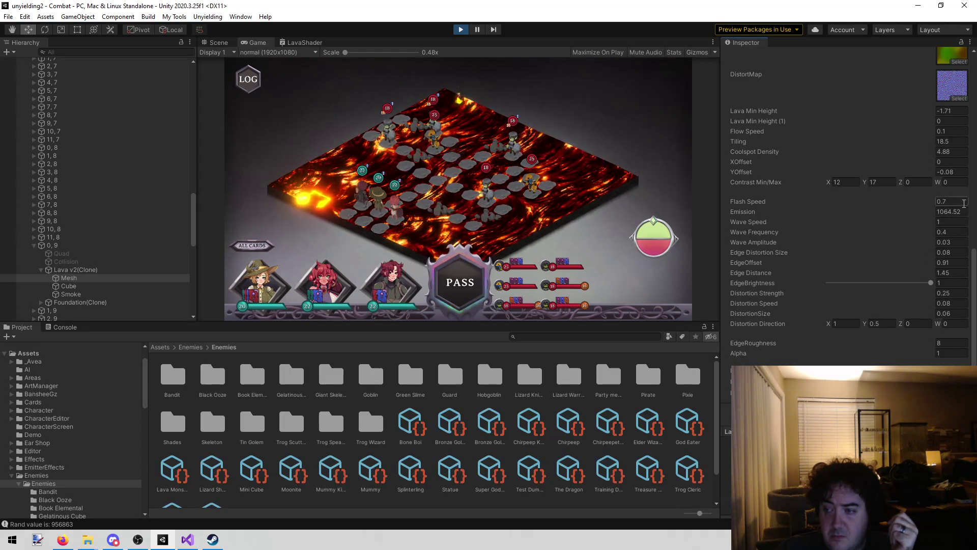
left_click(967, 212)
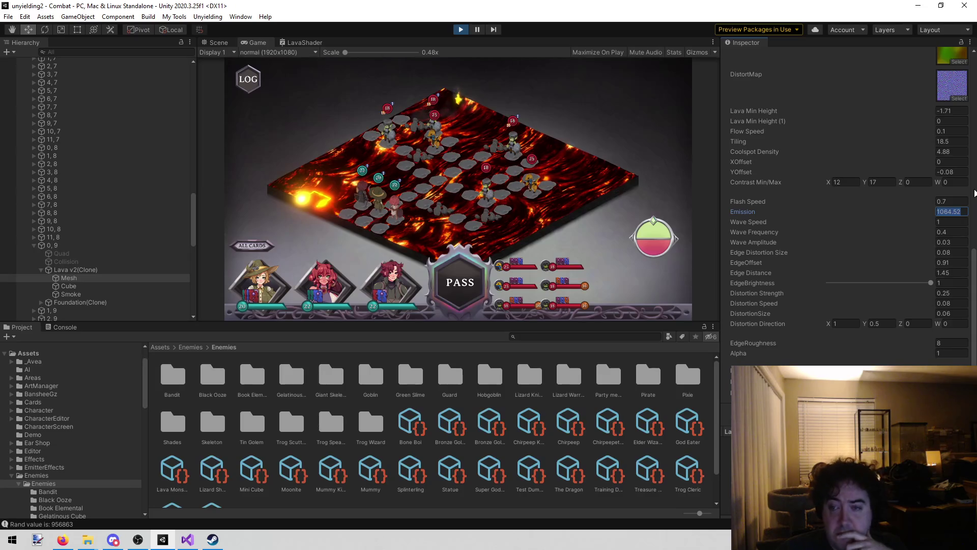
type("0")
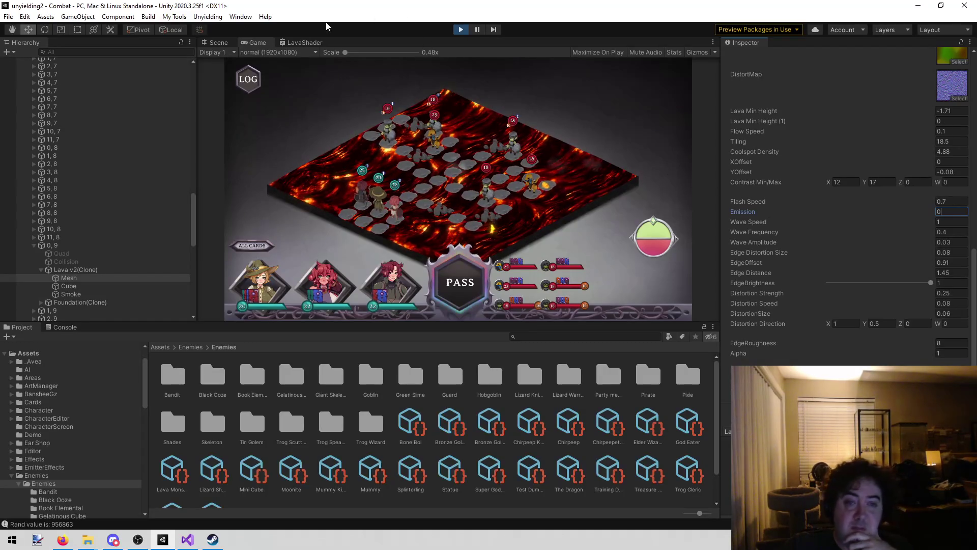
left_click(309, 43)
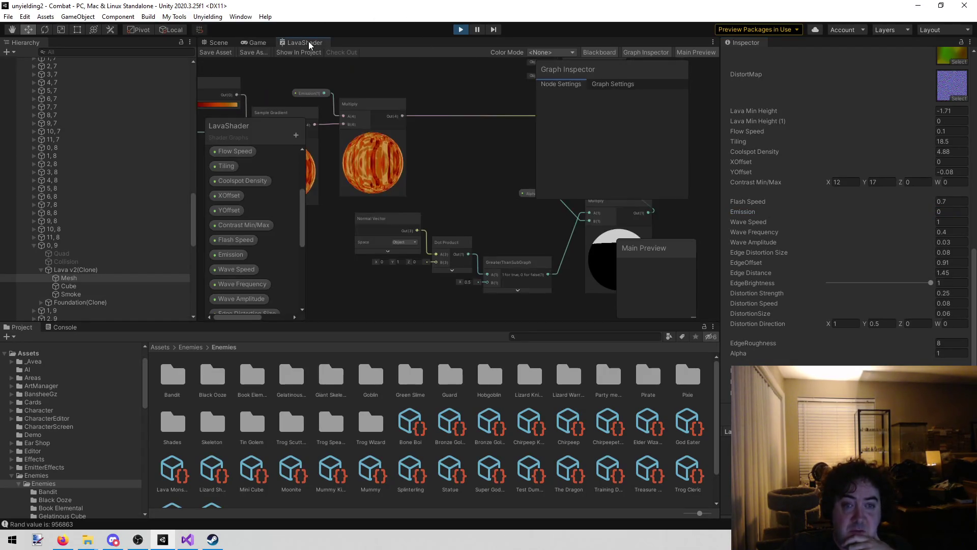